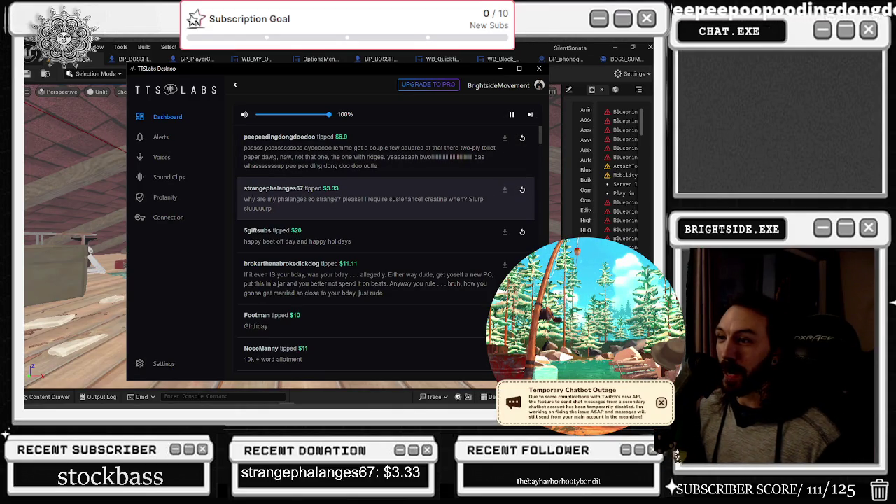
- Highlight the sustenance line in a tip message, then minimize the TTS Labs tip reader
mouse_move(363, 199)
left_mouse_down()
mouse_move(468, 199)
mouse_move(481, 210)
left_mouse_up()
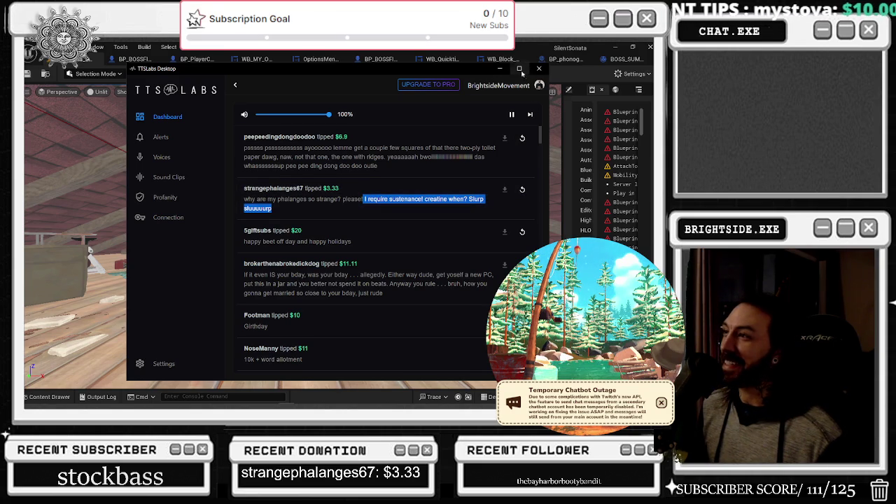
left_click(540, 69)
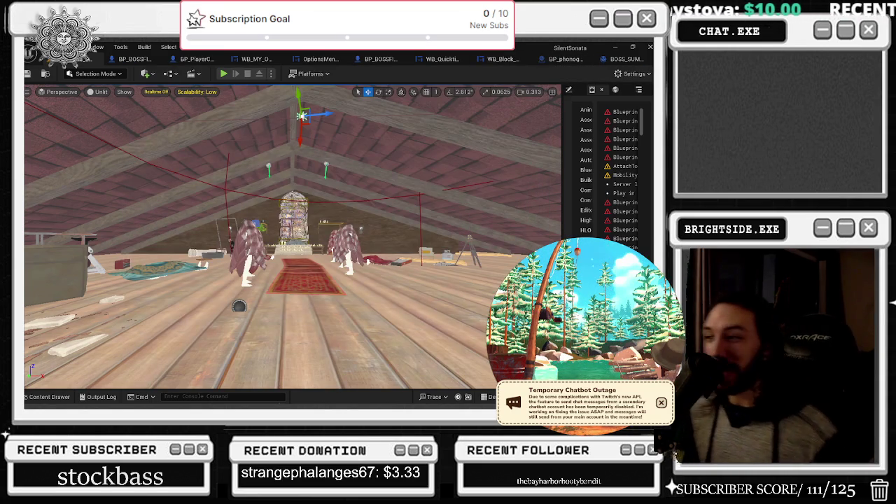
- Fly the camera from the attic altar into the barn facing the far doorway, then bring back TTS Labs
key("w")
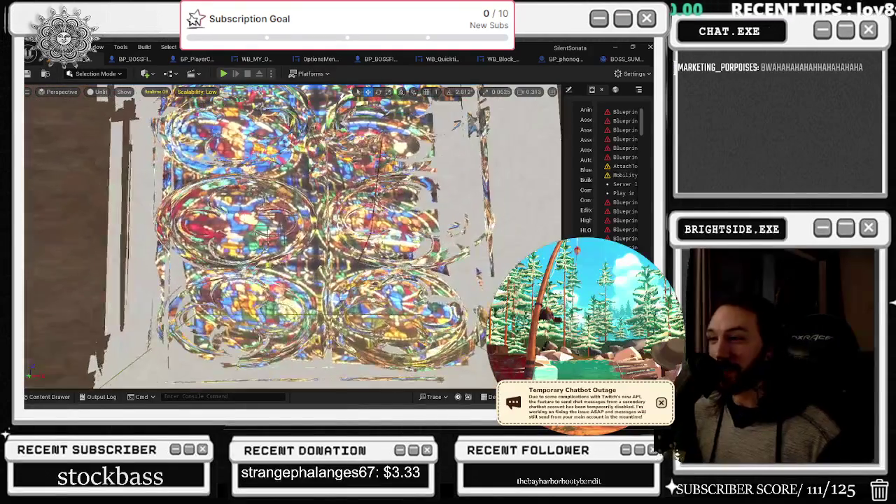
key("s")
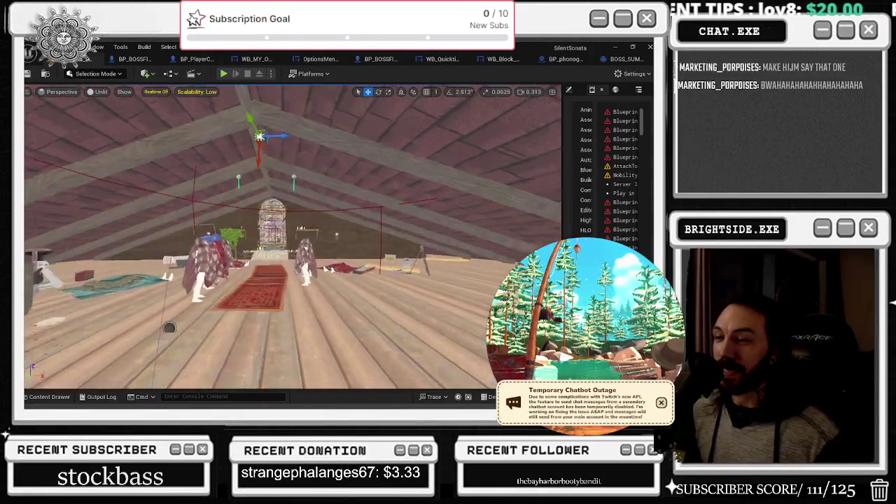
key("w")
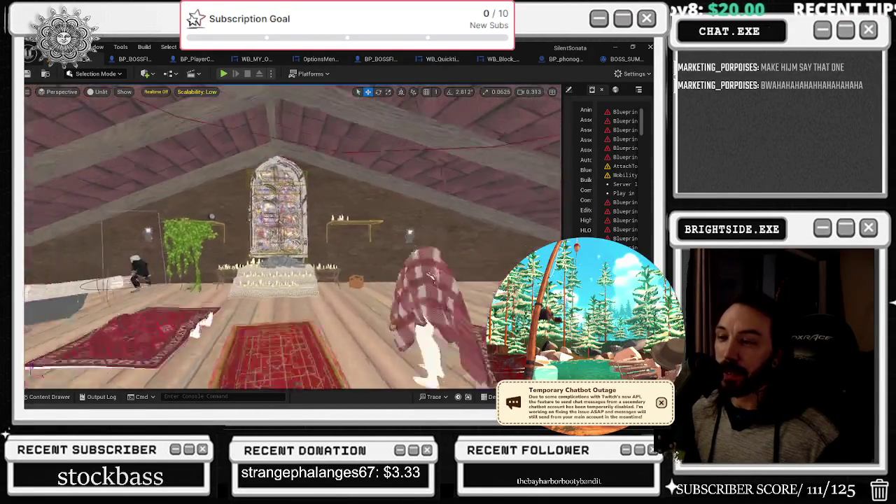
key("w")
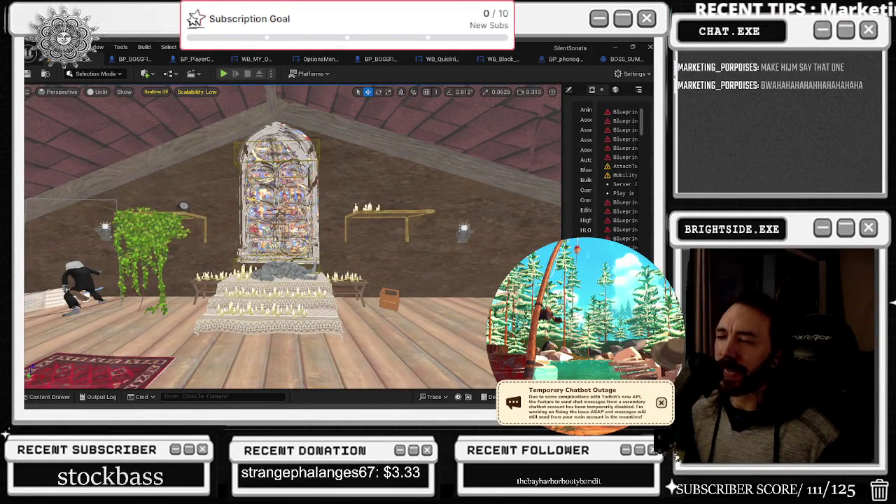
key("w")
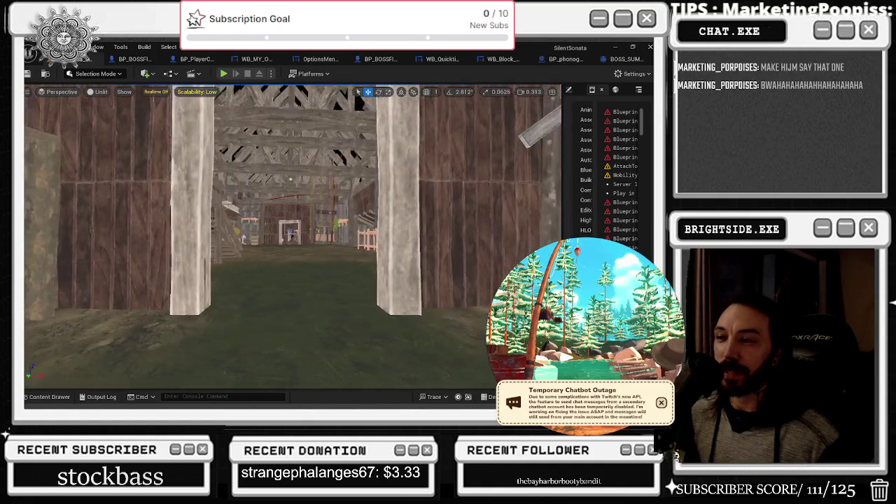
key("w")
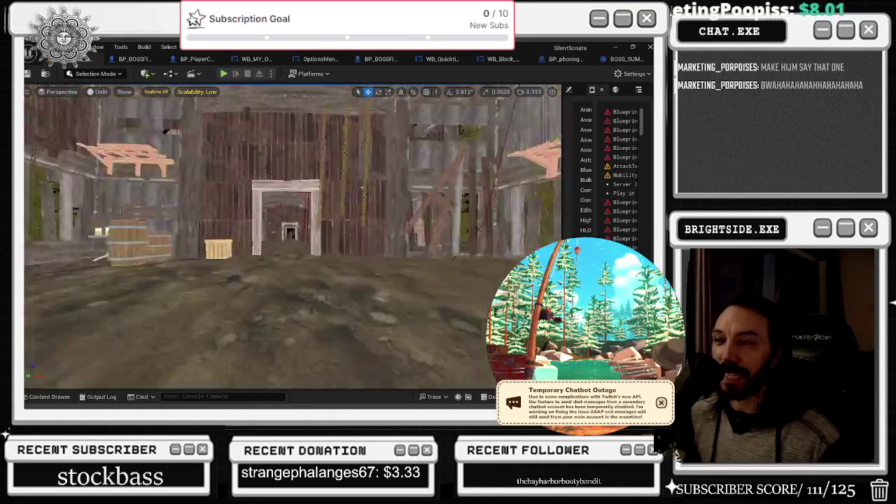
key("w")
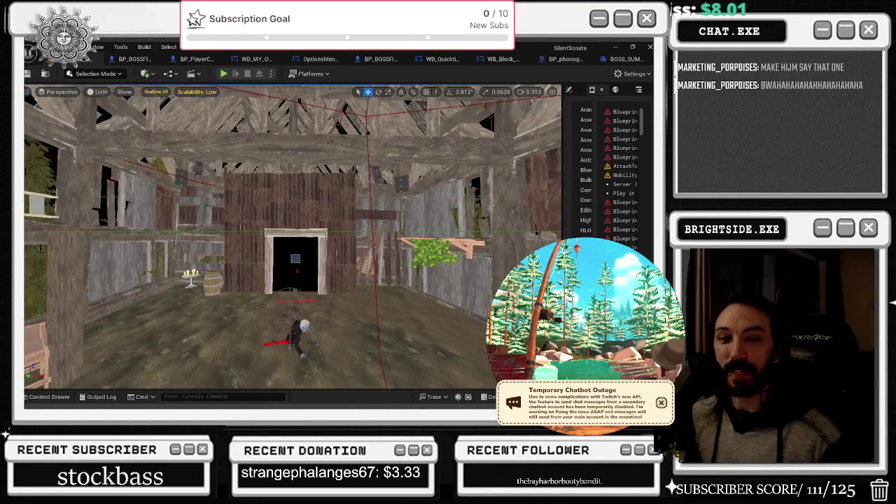
key("w")
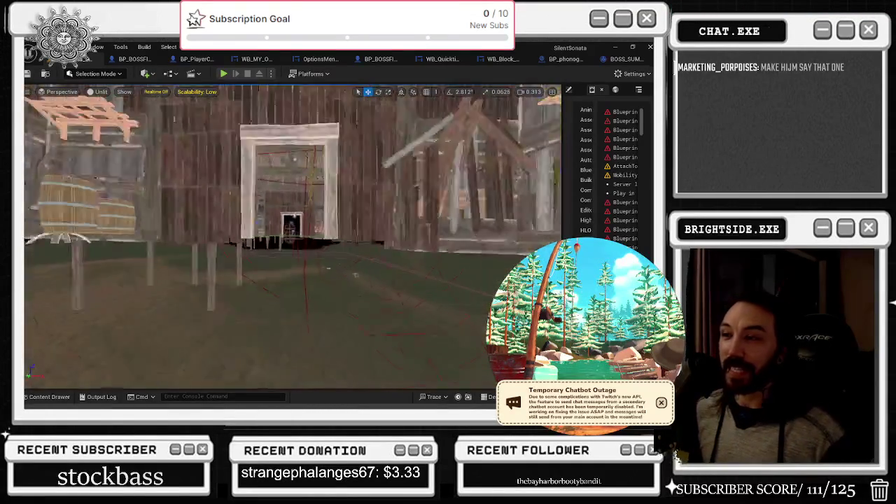
key("w")
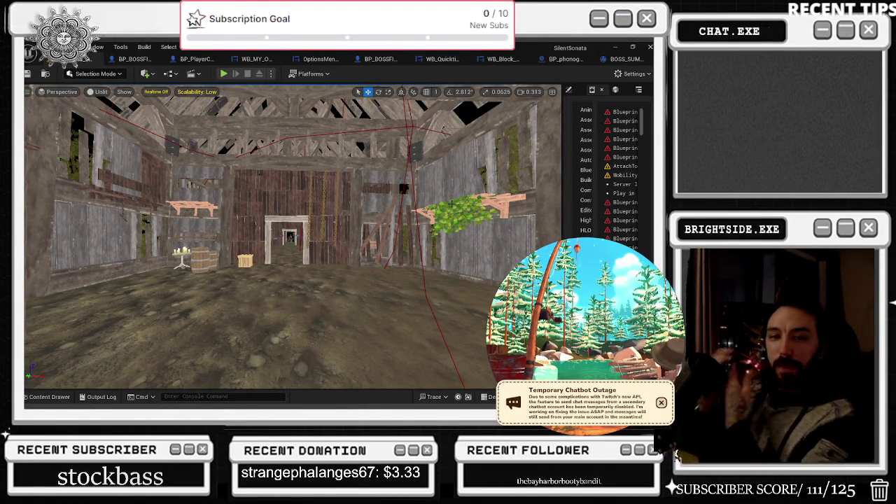
key("alt+Tab")
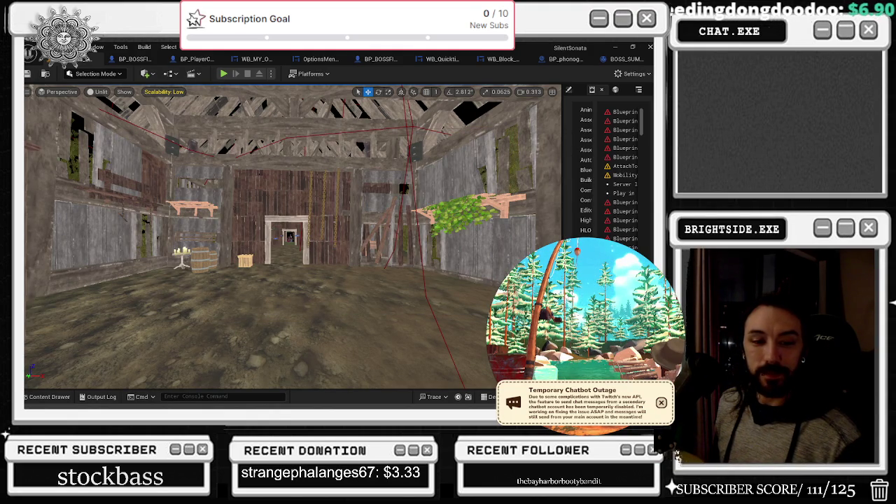
key("alt+Tab")
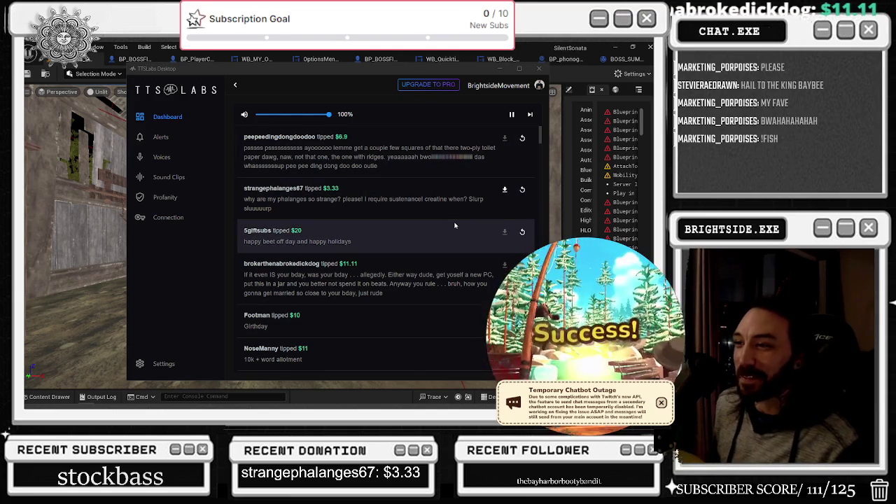
- Scroll through the TTS Labs tip history list, then close the tip window
scroll(455, 225, "down", 1)
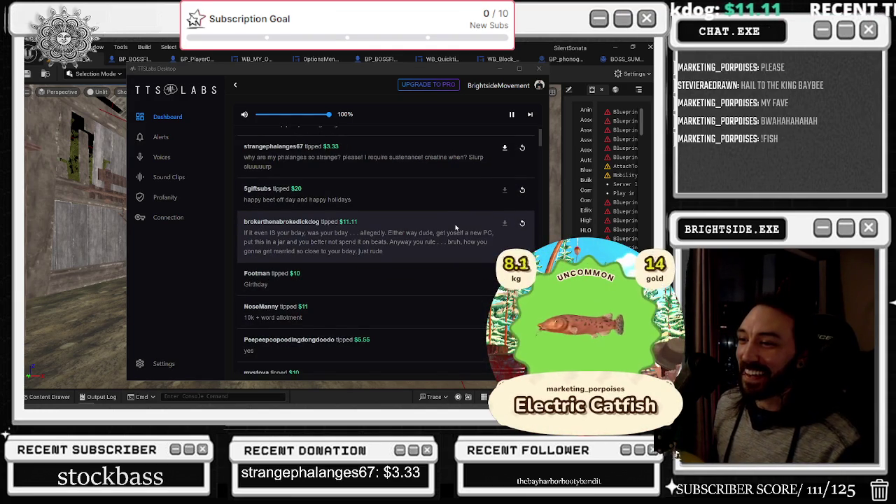
scroll(455, 227, "down", 1)
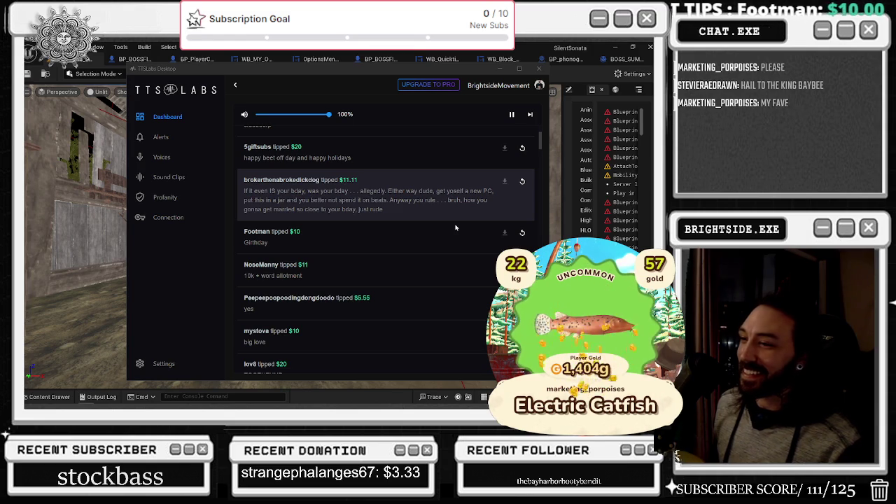
scroll(455, 227, "down", 3)
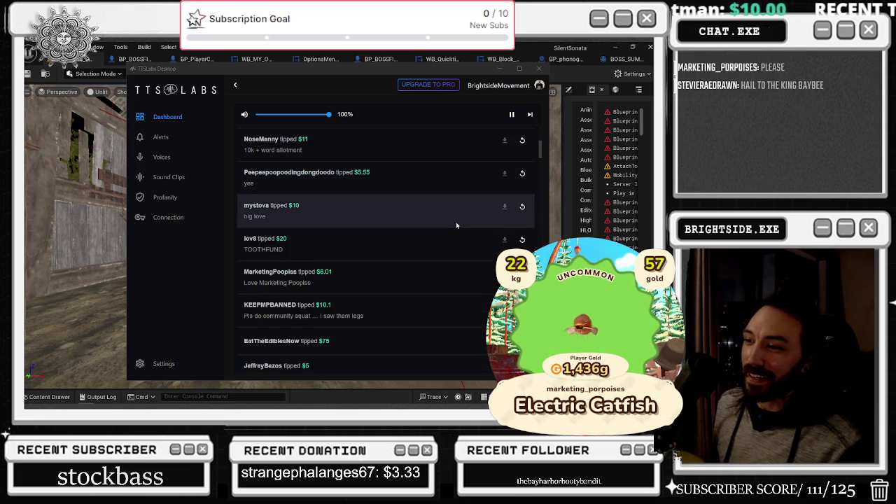
scroll(456, 222, "down", 1)
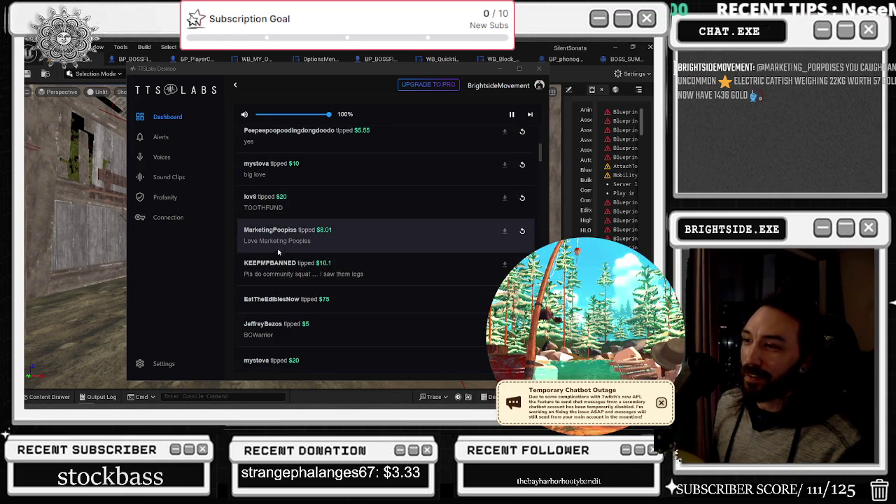
left_click(522, 231)
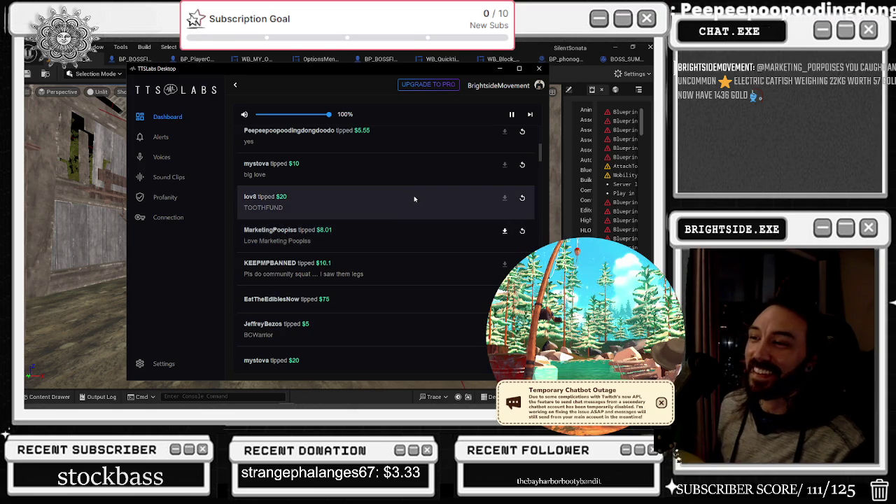
scroll(403, 192, "down", 1)
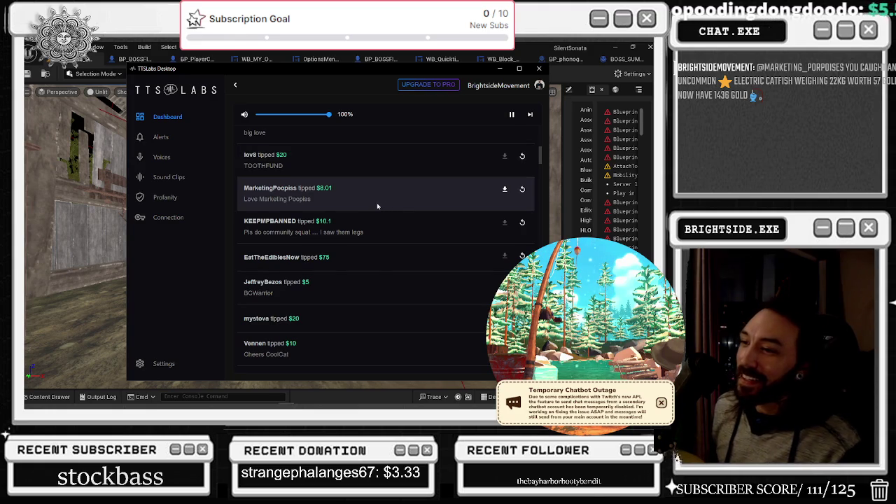
scroll(374, 210, "down", 1)
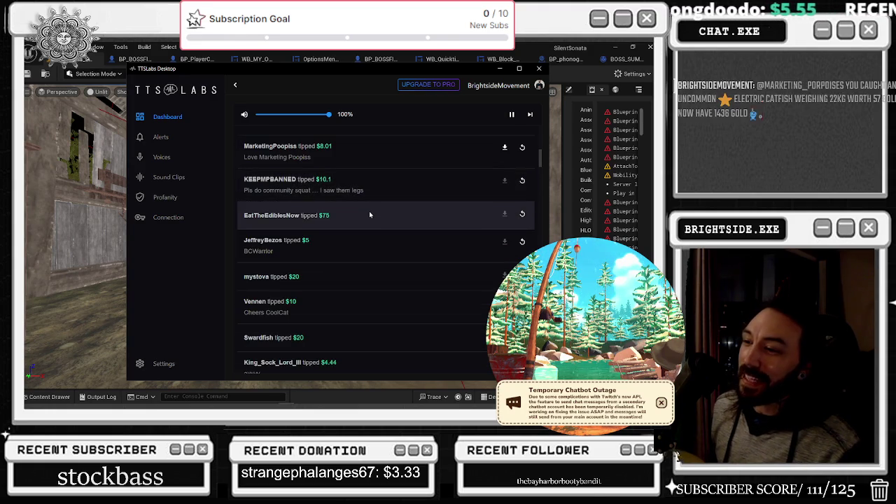
scroll(373, 211, "up", 1)
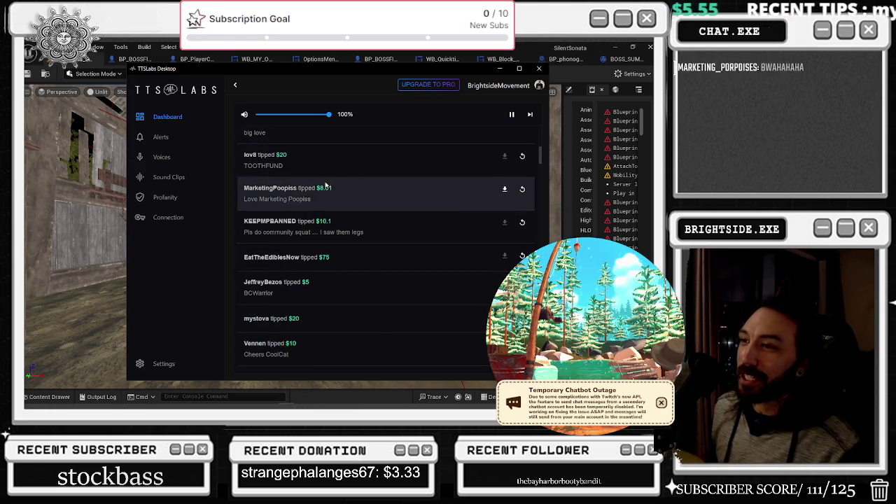
left_click(540, 70)
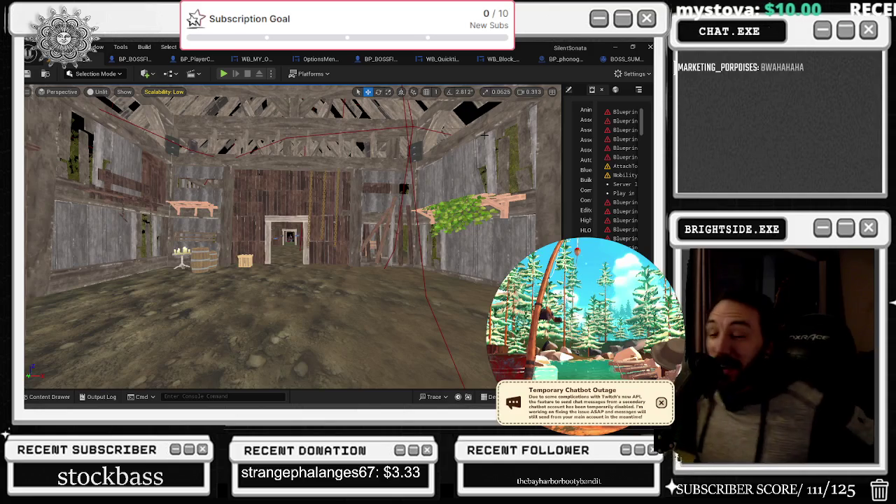
- Fly the camera from the barn to the red-curtained theater stage, dismissing the stream chat window
mouse_move(239, 200)
left_mouse_down()
mouse_move(367, 216)
mouse_move(366, 250)
mouse_move(240, 236)
mouse_move(213, 207)
mouse_move(359, 374)
mouse_move(385, 231)
left_mouse_up()
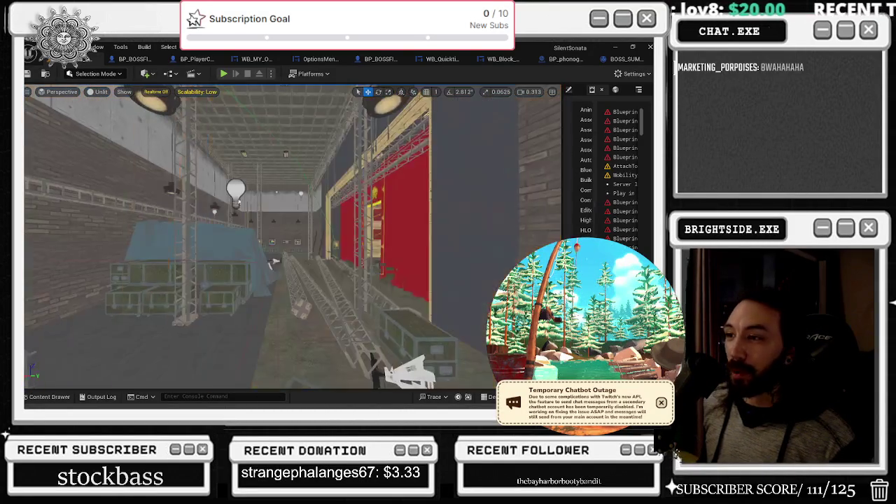
key("alt+Tab")
key("Escape")
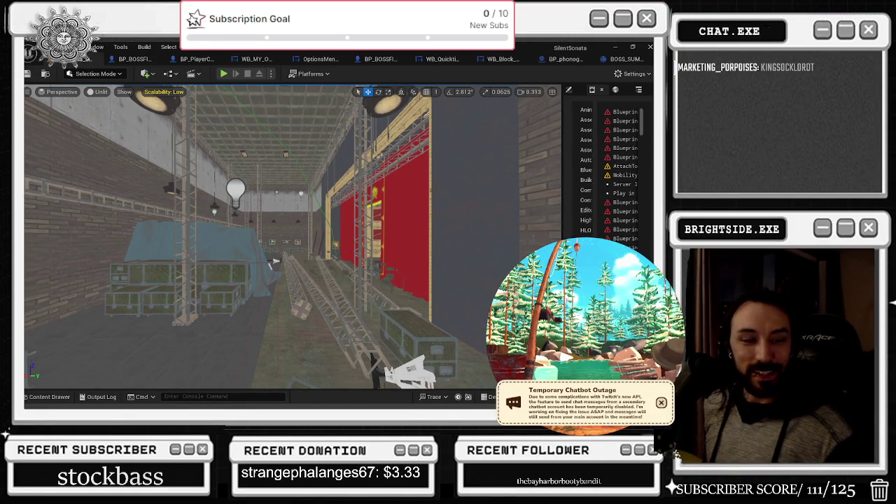
key("alt+Tab")
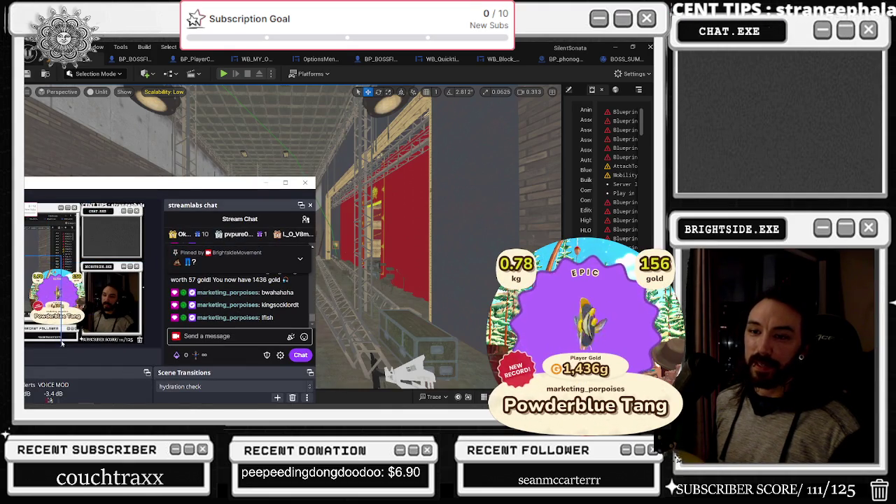
left_click_drag(97, 190, 241, 162)
left_click(241, 143)
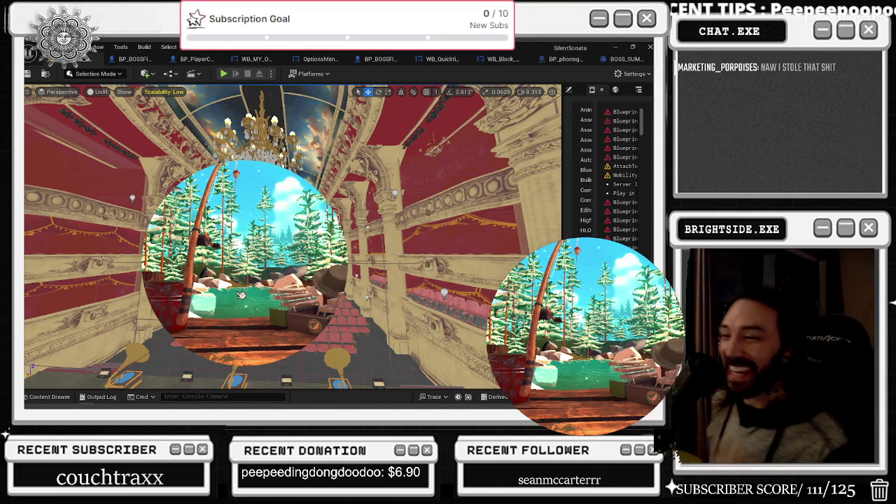
- Look down at the opera hall seats, then switch to the BP_BOSSFIGHT_AI_FINAL_BOSS Take ANY DAMAGE graph
mouse_move(658, 241)
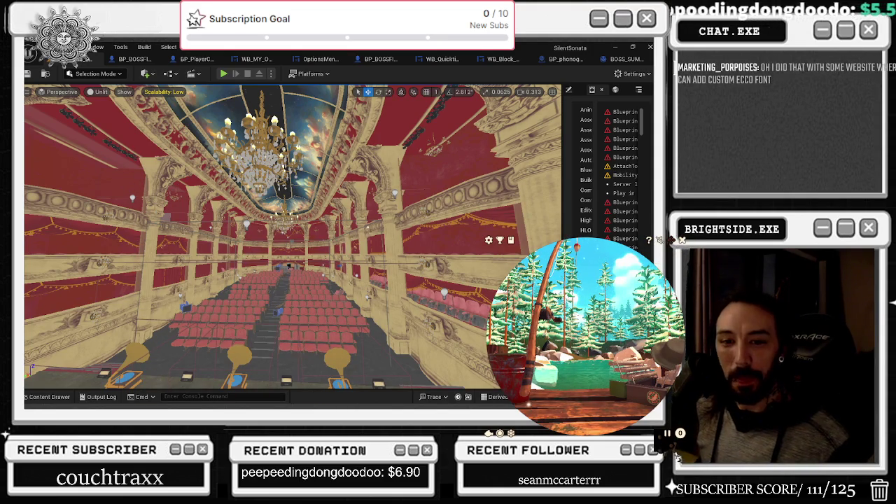
left_click_drag(280, 239, 318, 190)
left_click(133, 59)
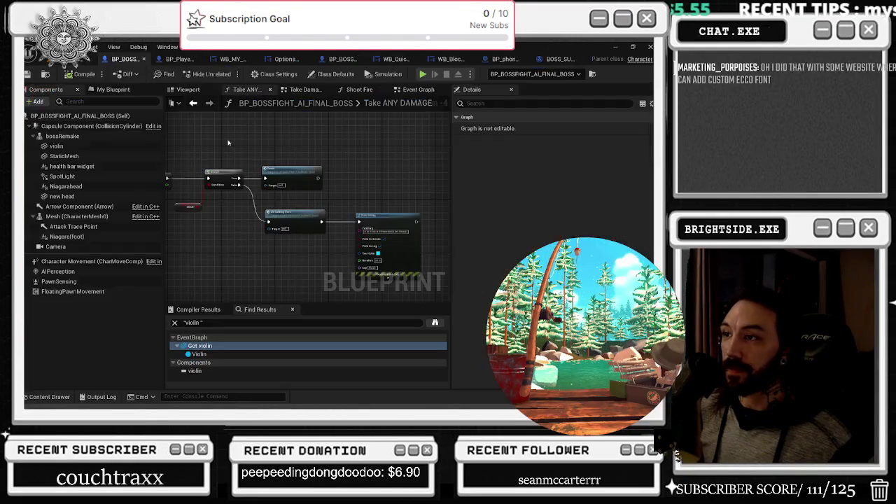
- Open the boss Event Graph and bring the new attack comment's Branch and RANDOM nodes into view
scroll(322, 213, "down", 2)
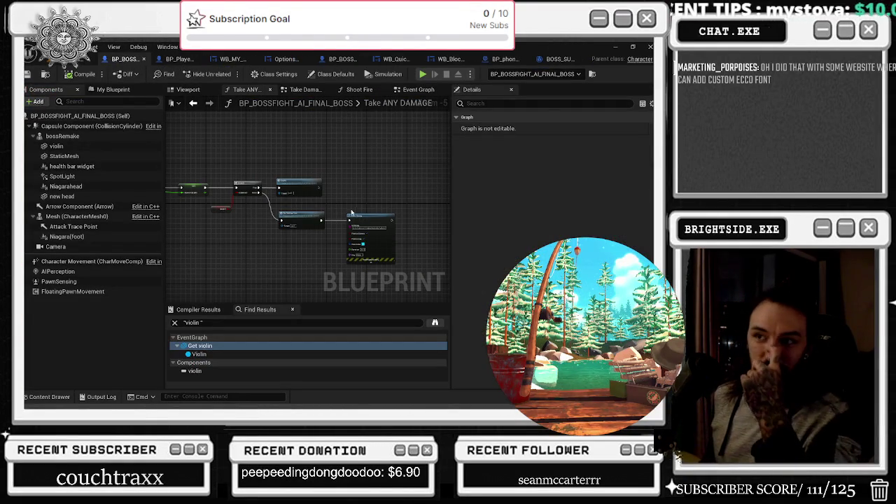
double_click(353, 216)
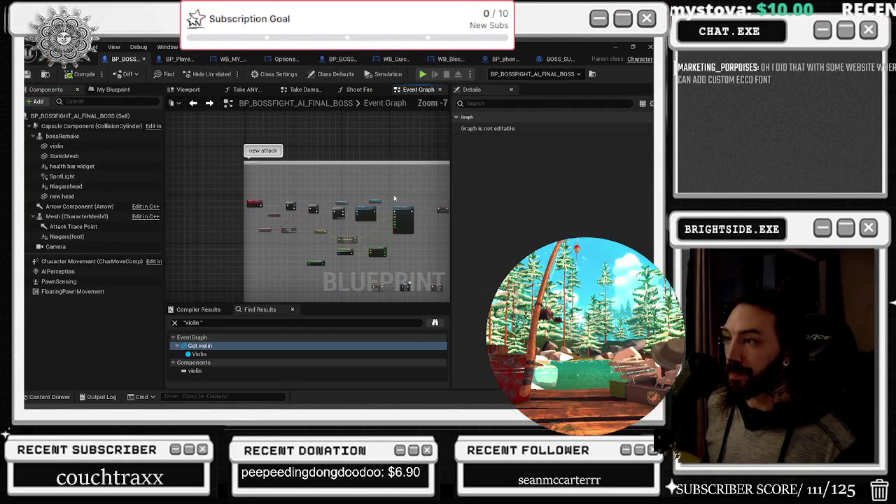
scroll(252, 223, "up", 3)
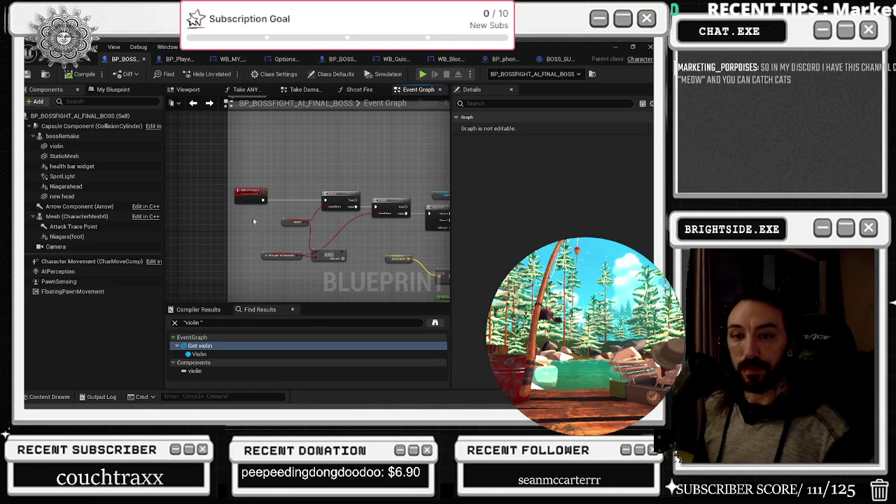
left_click_drag(254, 221, 213, 168)
left_click_drag(276, 210, 356, 202)
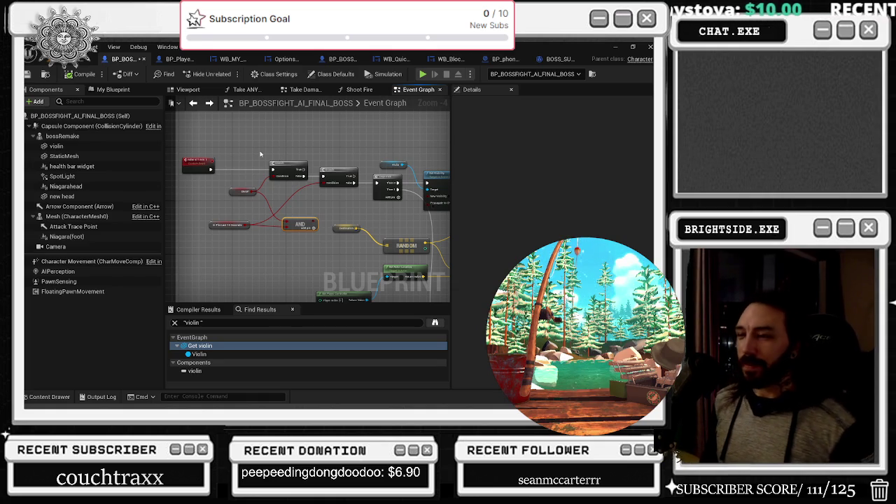
- Nudge the AND node in the boss Event Graph slightly up and to the right
left_click_drag(299, 224, 296, 224)
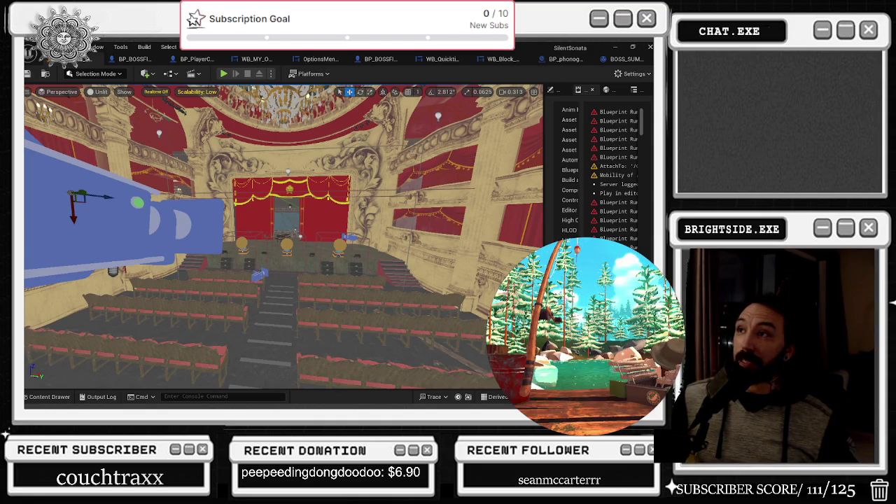
- Save the current level and all modified SilentSonata assets
left_click(27, 74)
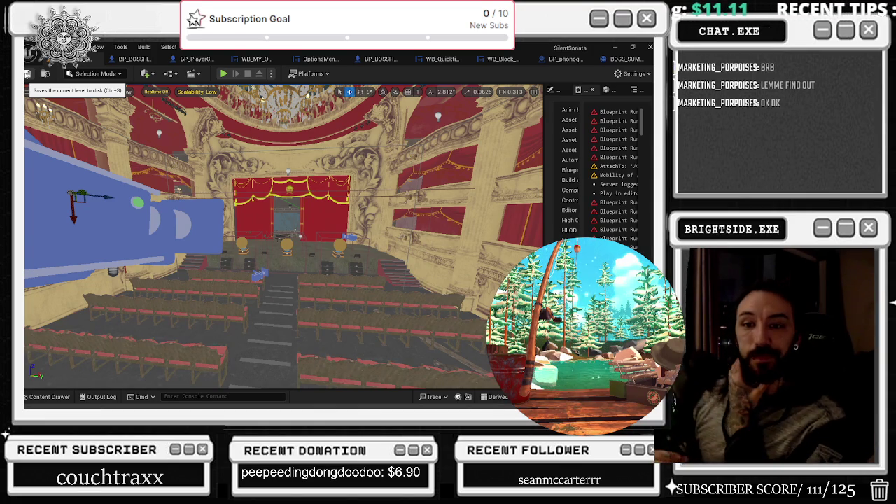
- Nudge the boss blueprint's In The Last 10 Seconds and AND nodes higher, then leave the editor
left_click(145, 60)
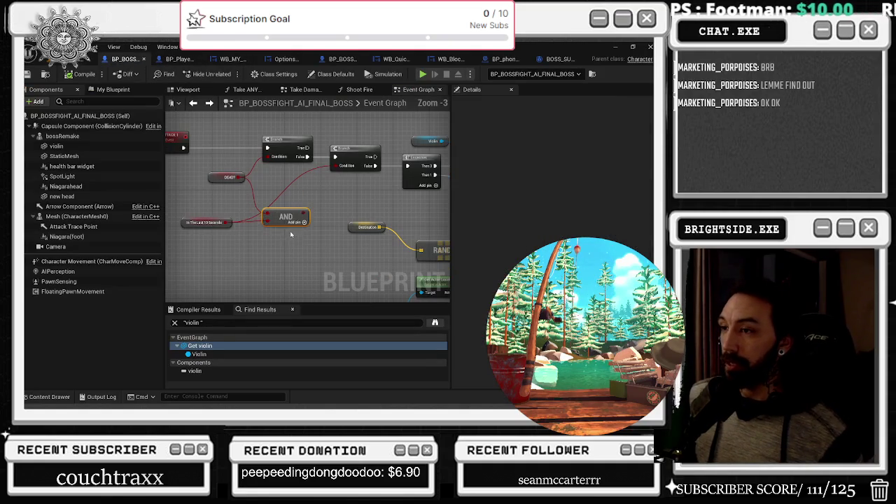
left_click_drag(203, 223, 193, 218)
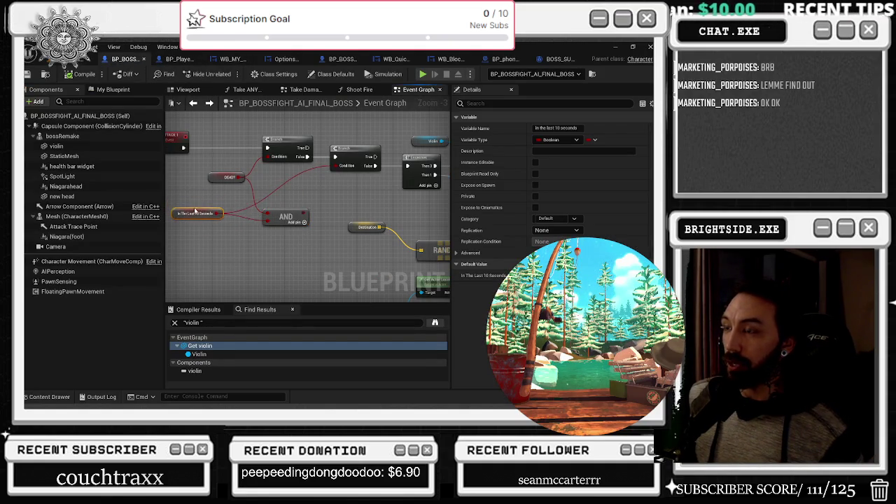
left_click_drag(283, 217, 284, 203)
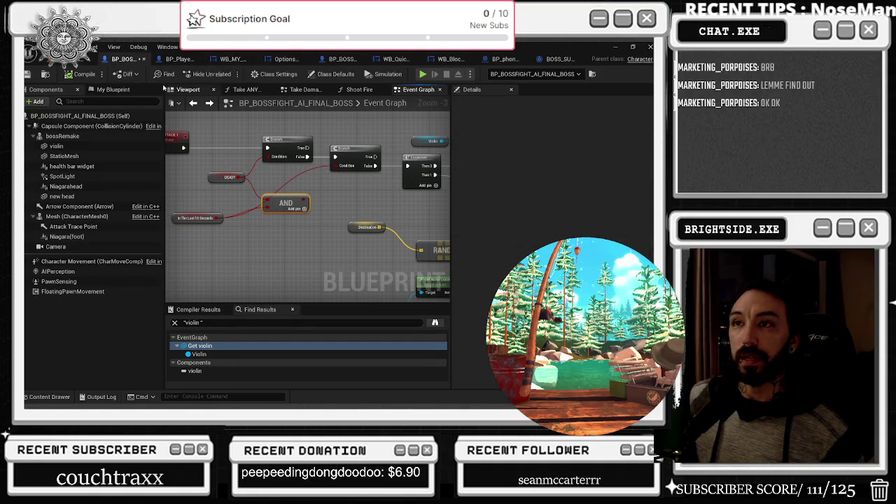
left_click(66, 63)
key("ctrl+shift+s")
key("Return")
key("alt+Tab")
- Open the LurkBait Twitch Fishing store page and expand its full Key features list
scroll(371, 283, "down", 10)
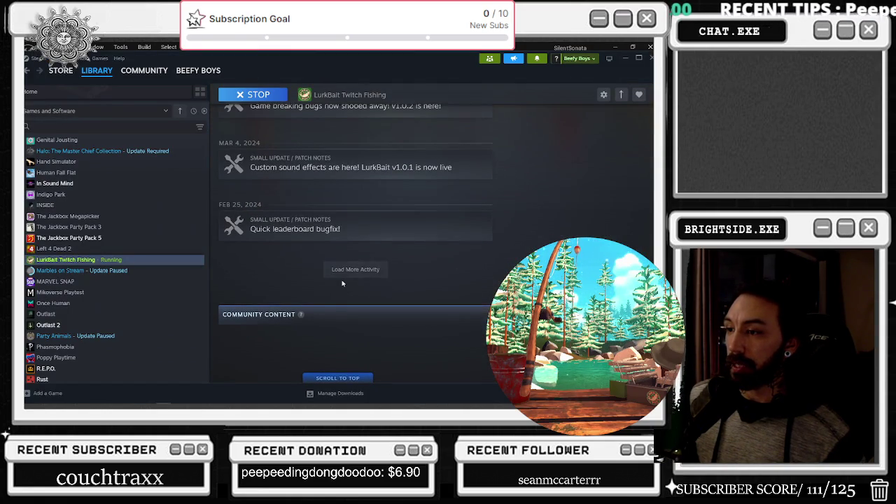
scroll(294, 238, "up", 10)
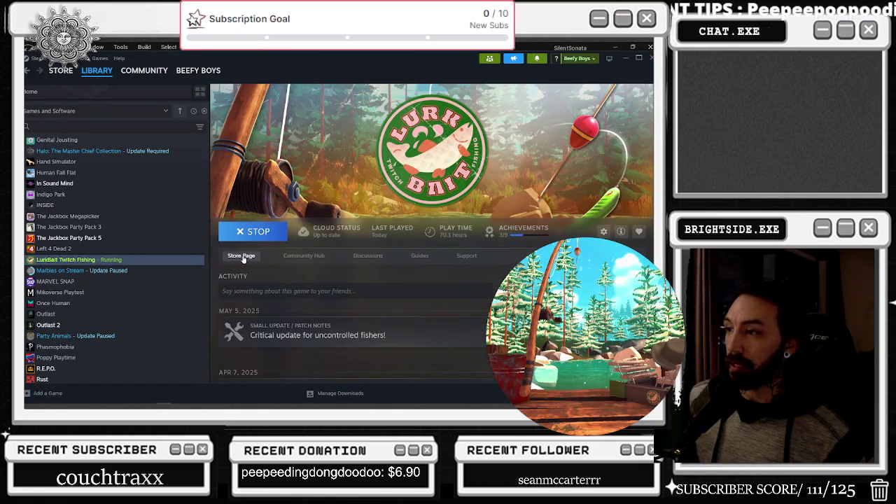
left_click(240, 256)
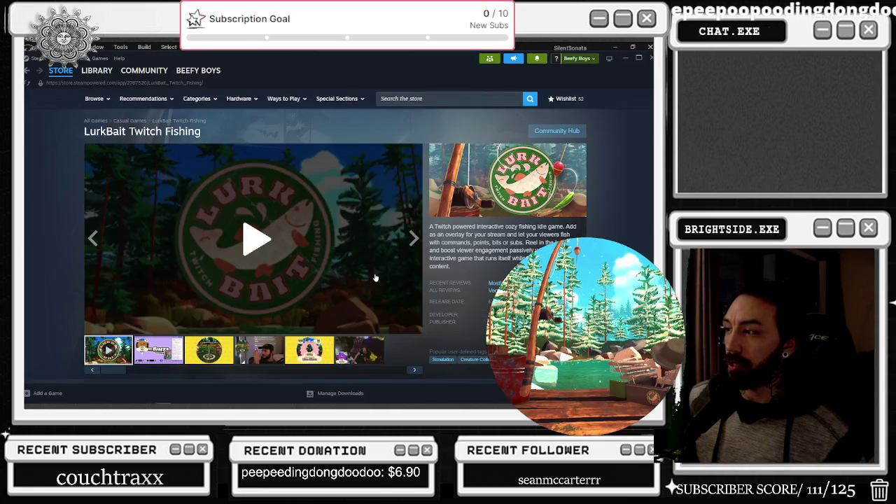
scroll(376, 277, "down", 6)
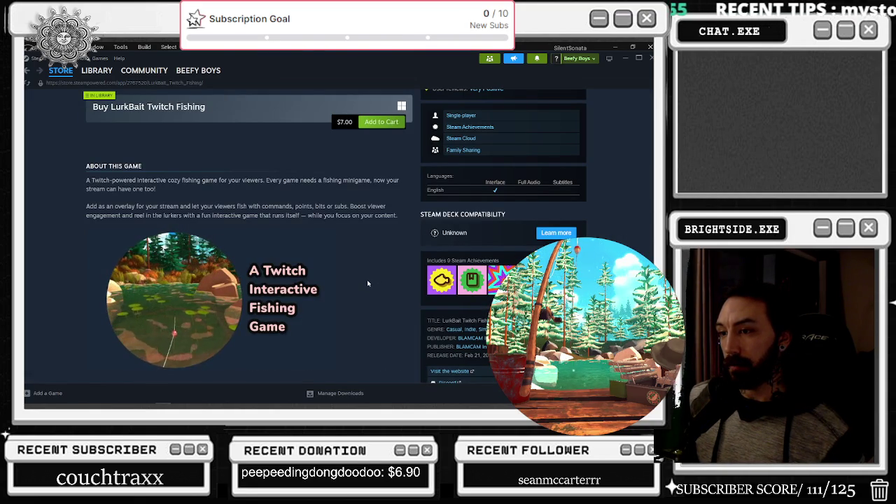
scroll(367, 282, "down", 3)
scroll(367, 283, "down", 2)
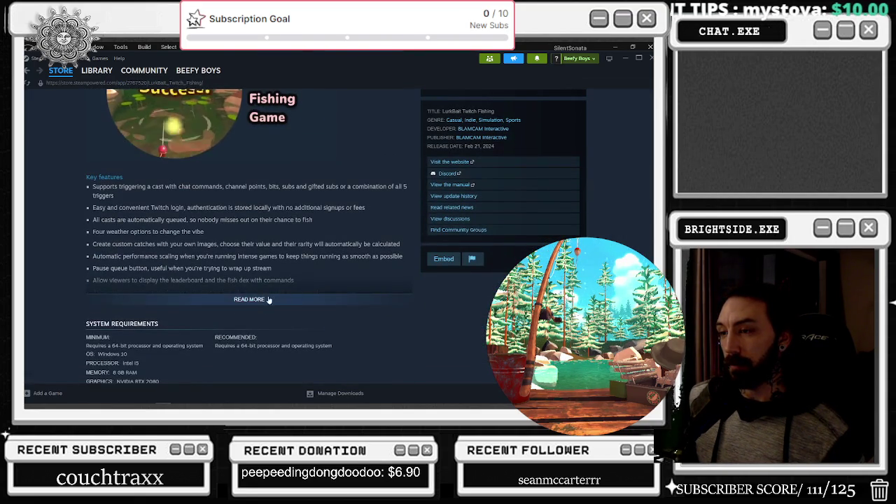
left_click(392, 295)
- Review the System Requirements and similar games, then return to Unreal Editor
scroll(393, 276, "down", 1)
scroll(392, 276, "down", 3)
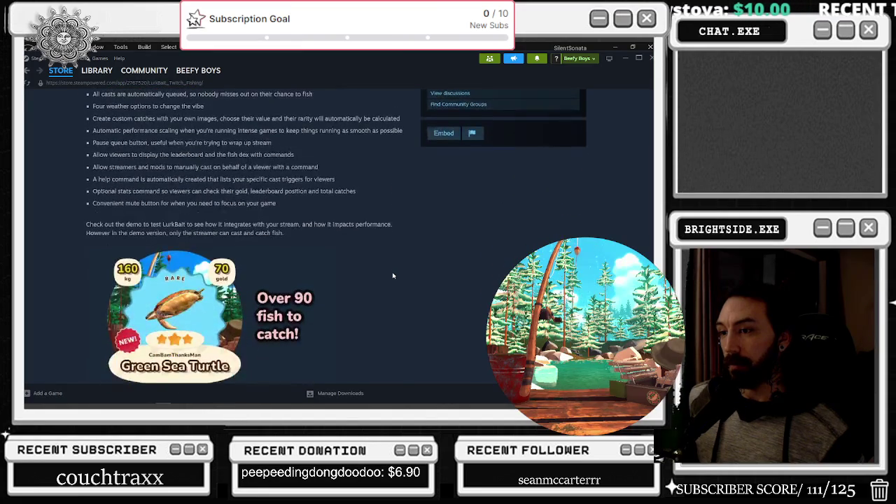
scroll(394, 278, "down", 1)
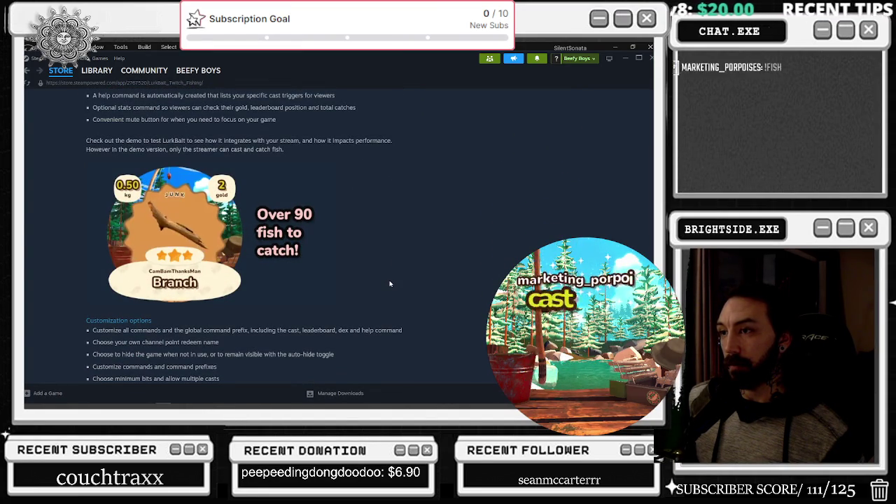
scroll(390, 283, "down", 1)
scroll(390, 283, "down", 5)
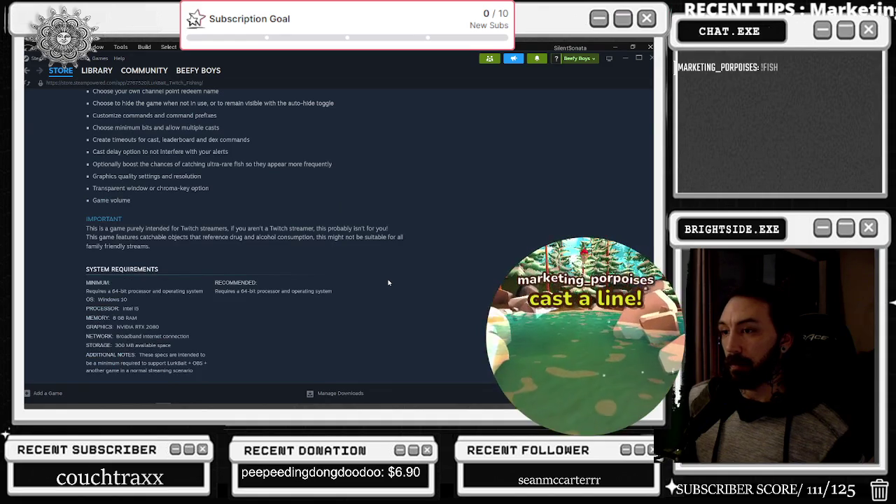
scroll(385, 282, "down", 5)
mouse_move(384, 280)
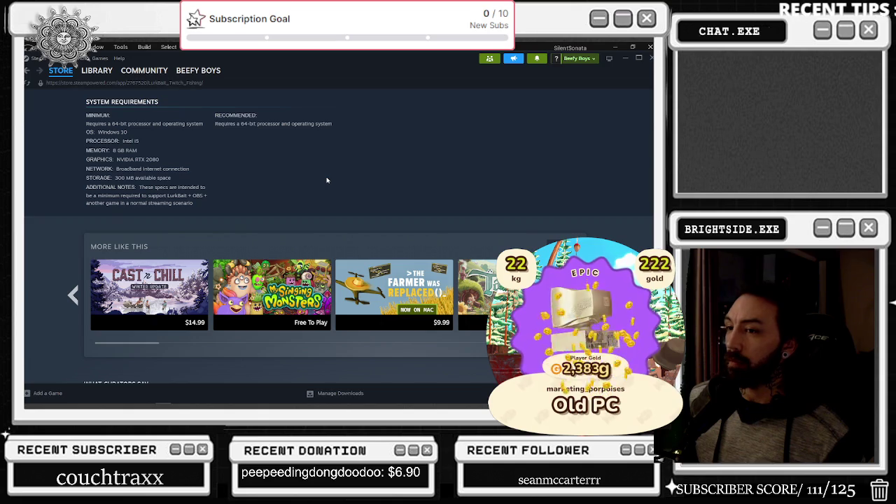
left_click(651, 59)
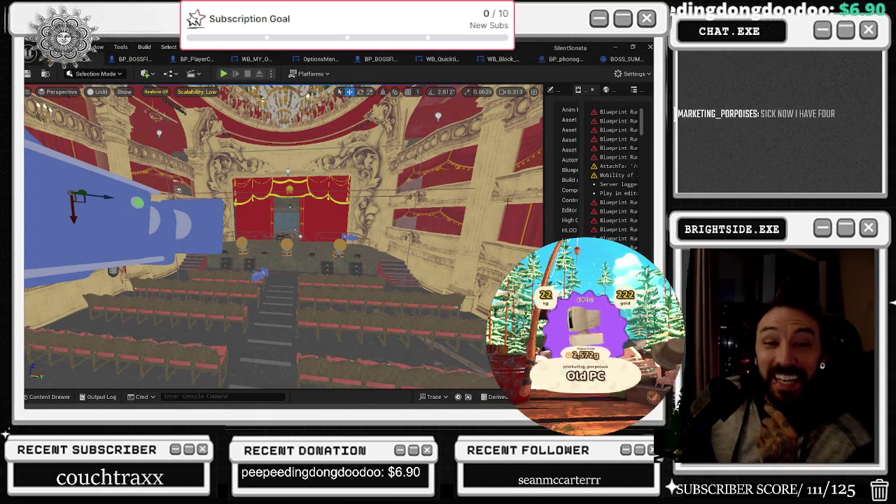
- Orbit the theatre view, glance at the final boss AI blueprint, then return to the level viewport
left_click_drag(370, 225, 306, 238)
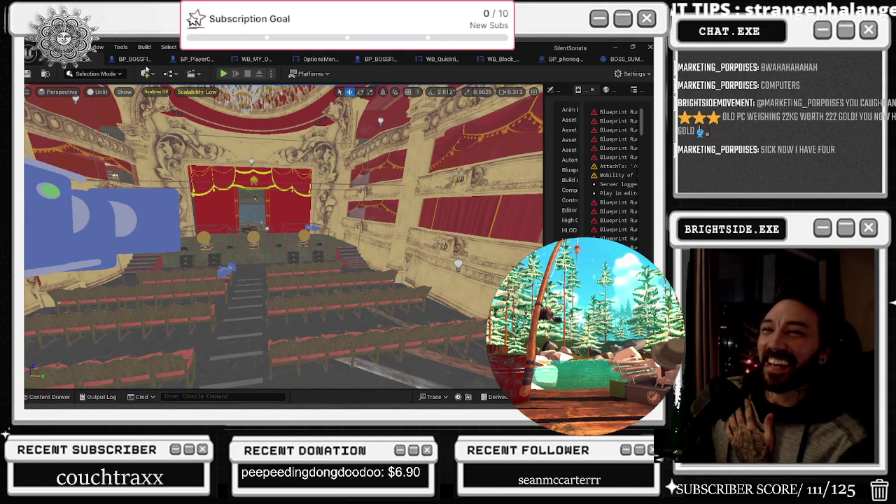
left_click(133, 59)
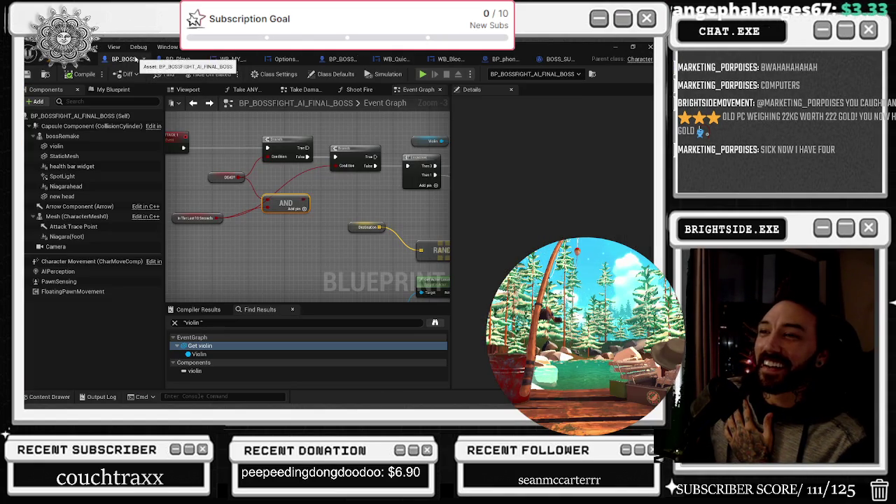
left_click(92, 59)
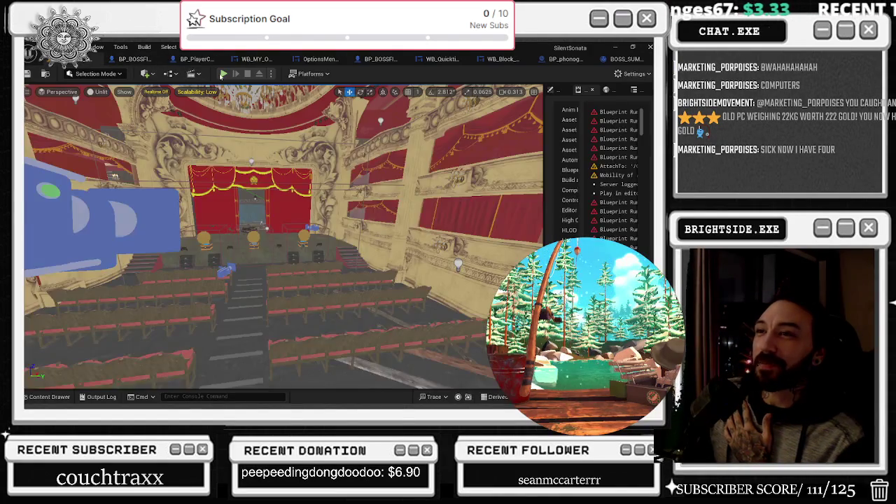
- Start a Play-In-Editor session to test the boss fight in the theatre
left_click(223, 73)
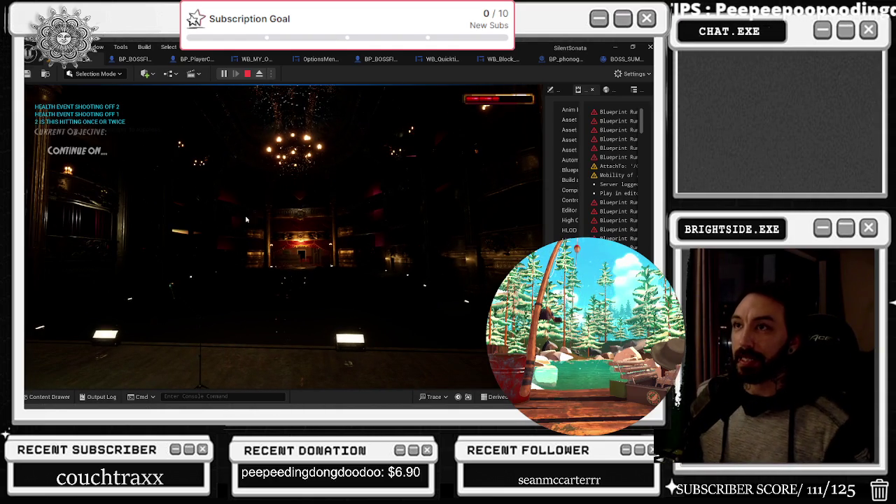
- Stop play and search BP_PlayerCharacter for GET ALL ACTORS in Find Results
key("Escape")
left_click(196, 61)
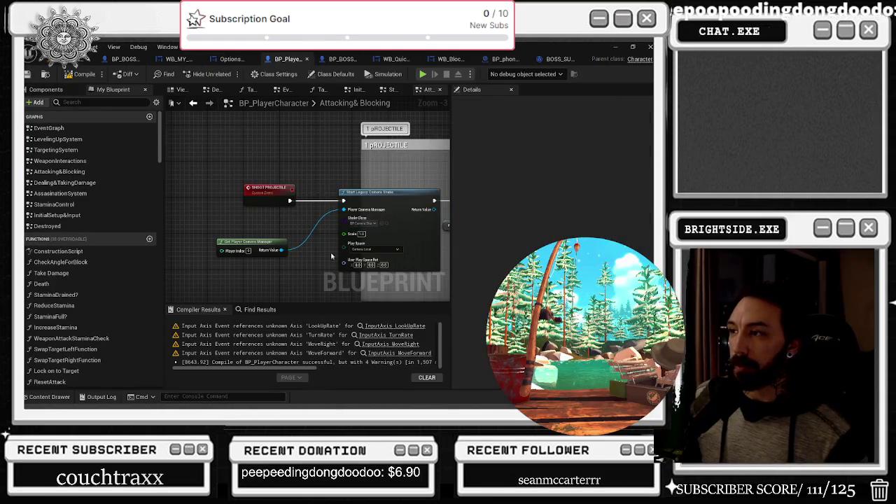
left_click(259, 309)
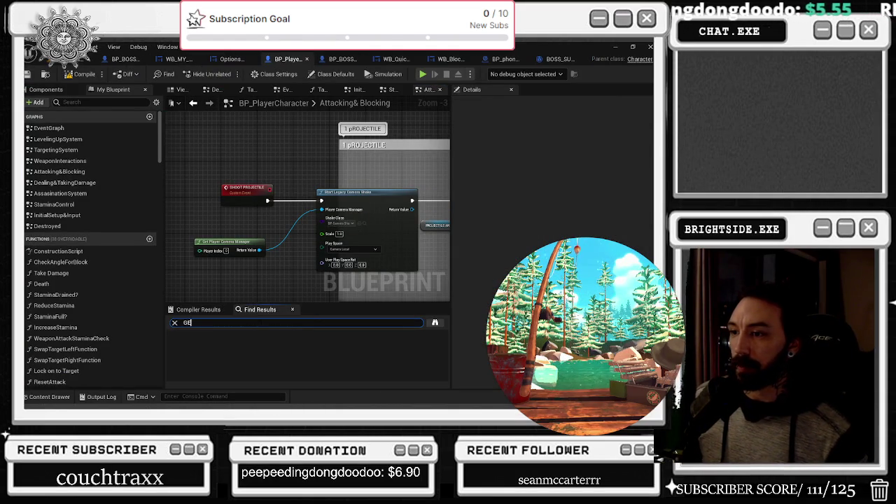
type("T ALL ACTORS")
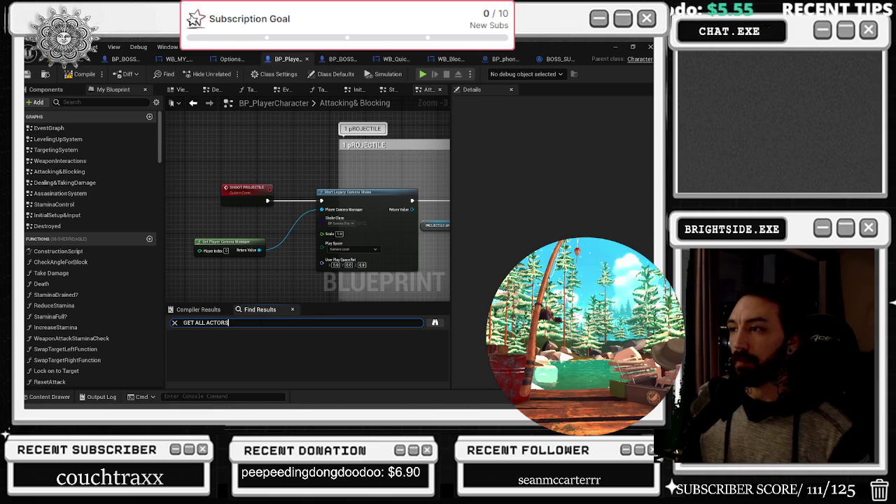
key("Return")
- Jump to the Get All Actors Of Class node and inspect the bullet-deletion and Sphere Trace nodes
left_click(271, 228)
double_click(272, 345)
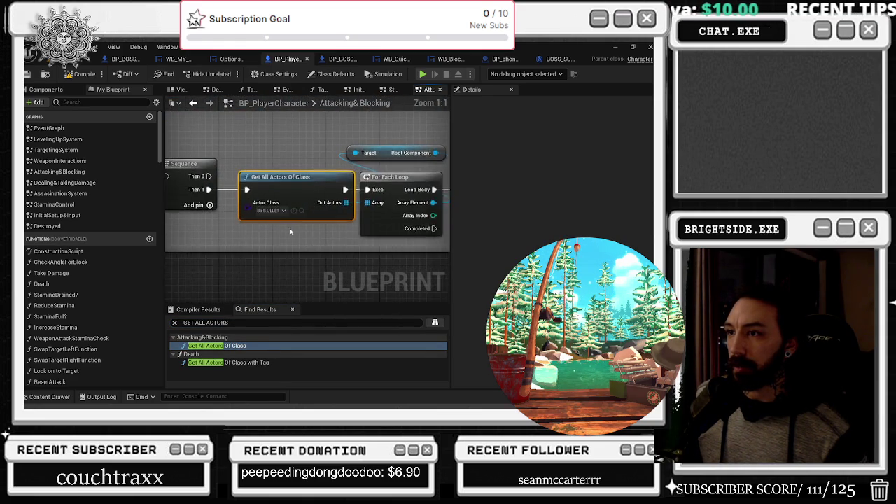
scroll(289, 229, "down", 2)
left_click_drag(257, 163, 327, 210)
scroll(330, 215, "down", 2)
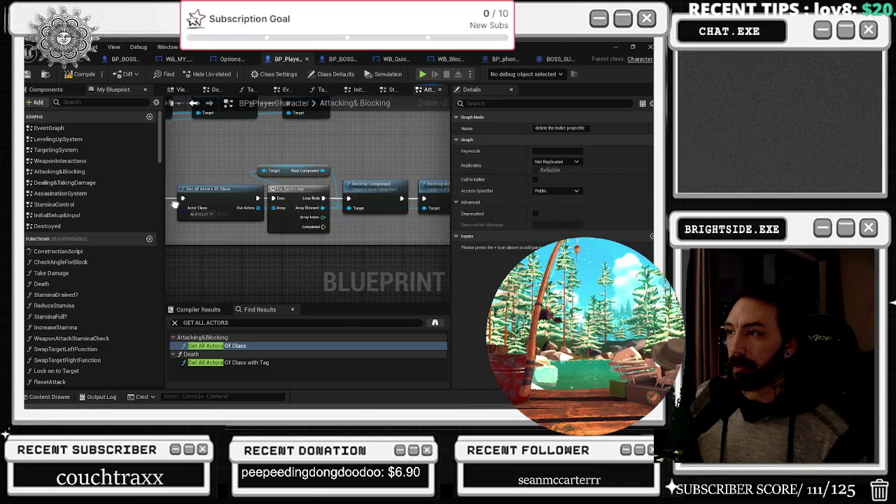
left_click_drag(386, 240, 603, 229)
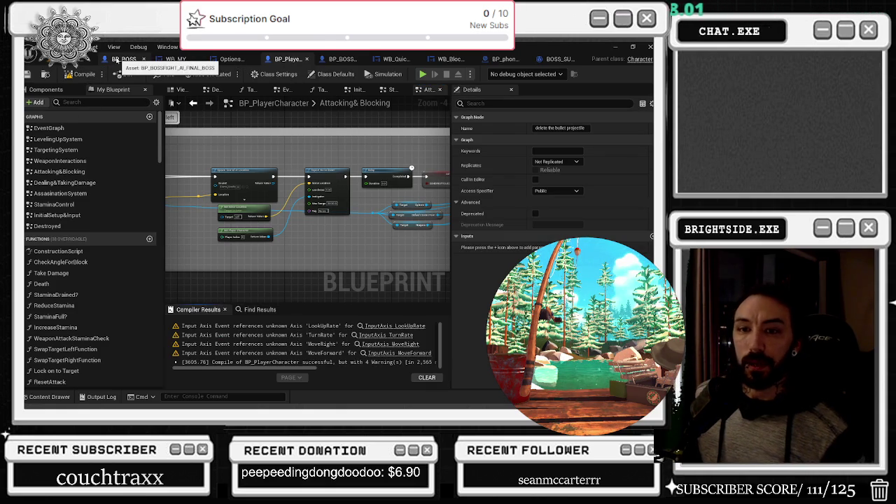
- In the boss blueprint, shift DEAD? and AND left, add a reroute, then compile and save
left_click(117, 59)
mouse_move(280, 196)
left_mouse_down()
mouse_move(275, 174)
mouse_move(258, 180)
left_mouse_up()
mouse_move(195, 173)
left_mouse_down()
mouse_move(308, 190)
mouse_move(259, 183)
left_mouse_up()
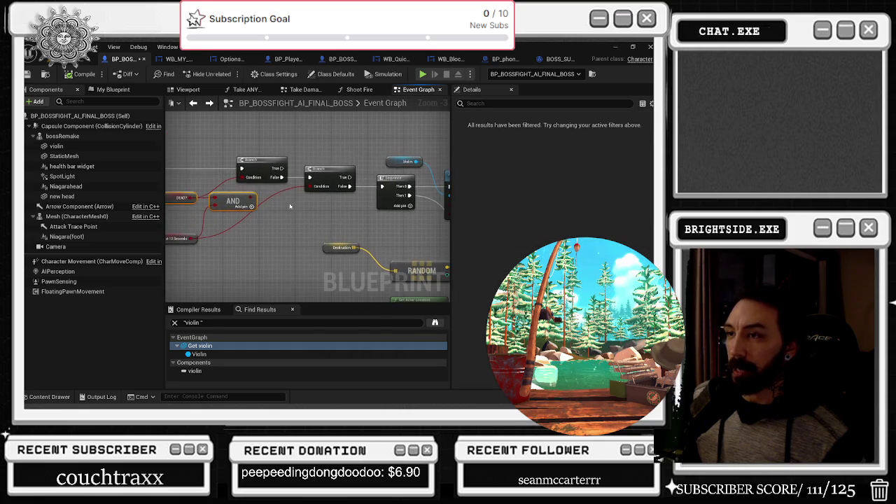
double_click(284, 188)
left_click_drag(287, 236, 287, 244)
left_click_drag(342, 183, 350, 183)
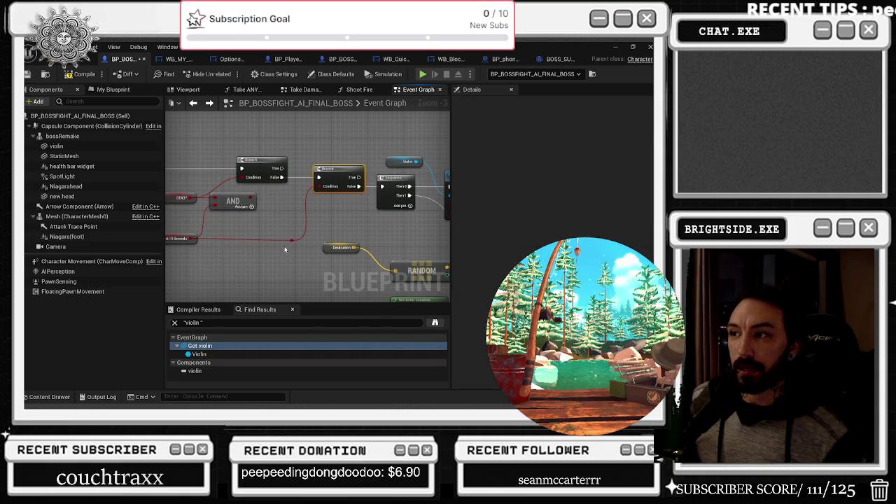
left_click(28, 75)
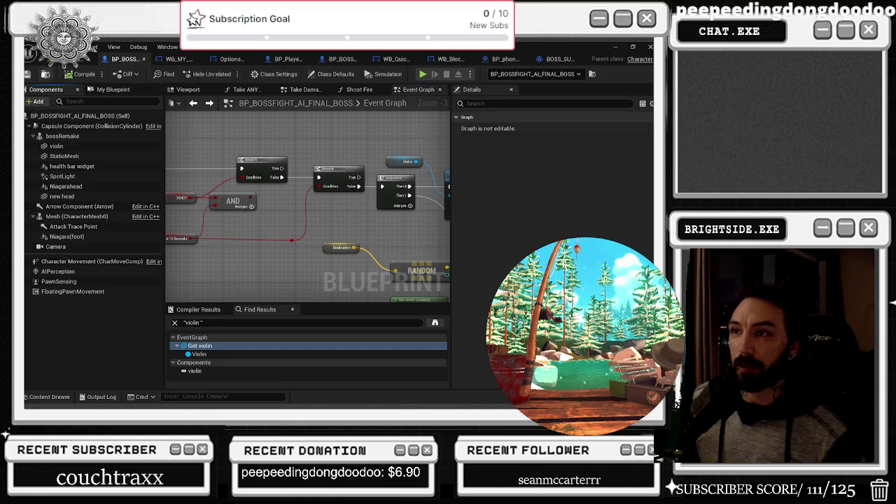
- Move the RANDOM and Destination nodes up-left and nudge Find Look at Rotation beside them
scroll(278, 187, "down", 4)
scroll(288, 205, "up", 3)
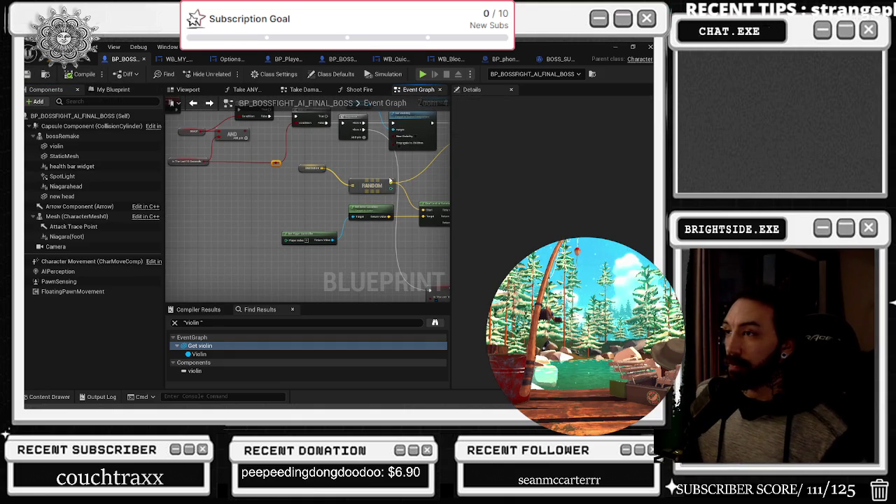
scroll(245, 199, "down", 4)
scroll(230, 191, "up", 2)
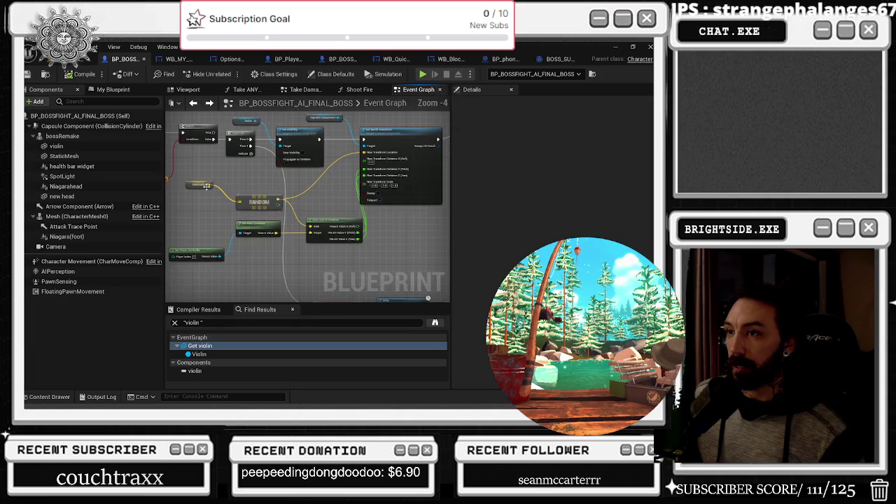
left_click(213, 178)
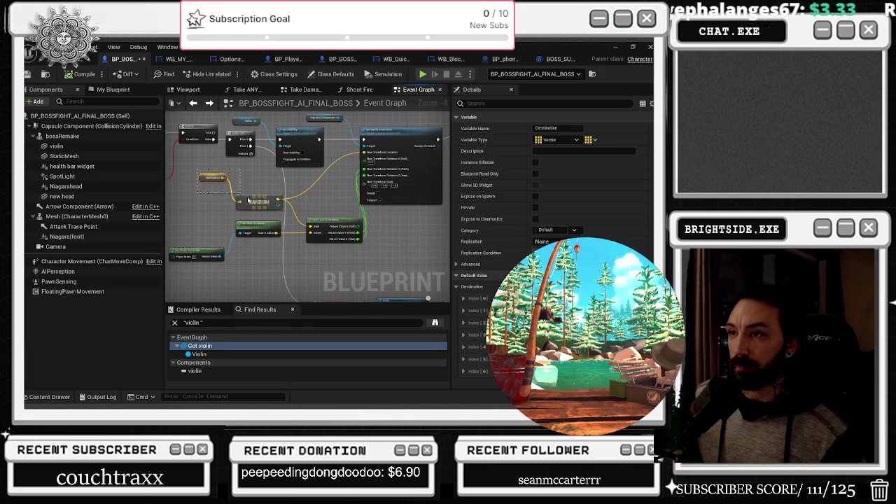
left_click_drag(248, 201, 244, 191)
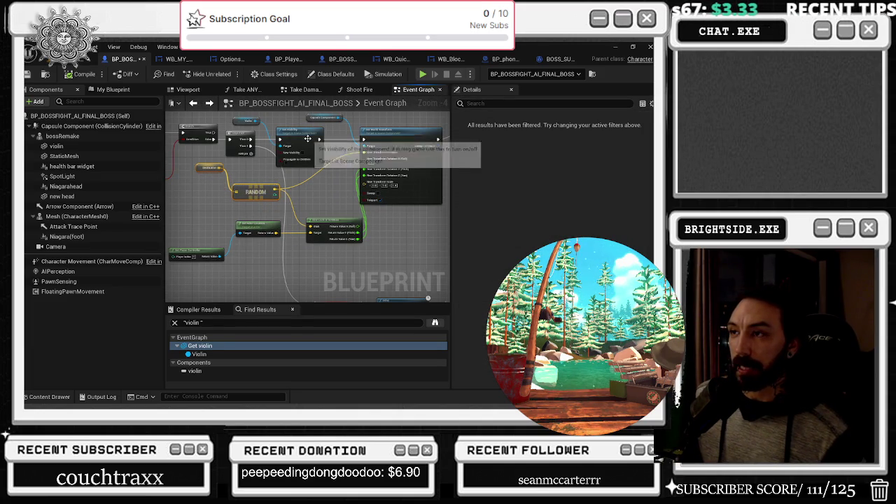
mouse_move(382, 218)
left_mouse_down()
mouse_move(409, 262)
mouse_move(371, 277)
mouse_move(280, 262)
mouse_move(325, 231)
mouse_move(303, 241)
mouse_move(290, 214)
mouse_move(286, 227)
left_mouse_up()
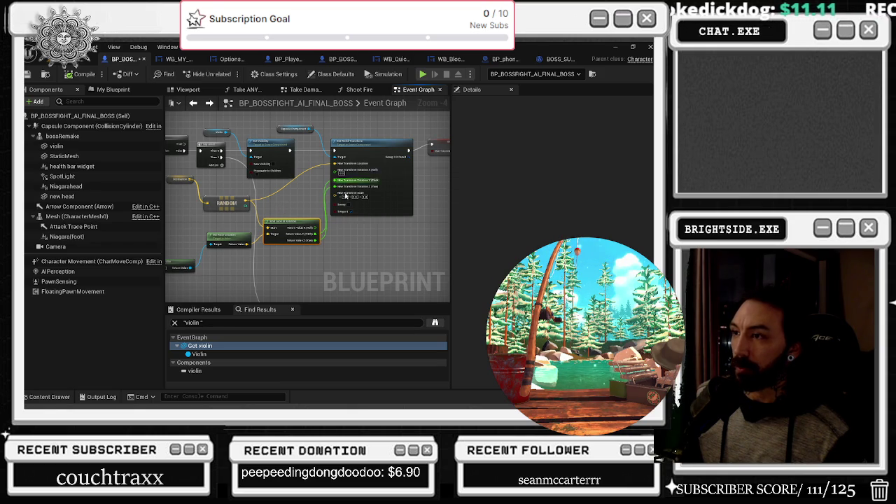
left_click_drag(294, 222, 288, 216)
scroll(280, 203, "down", 2)
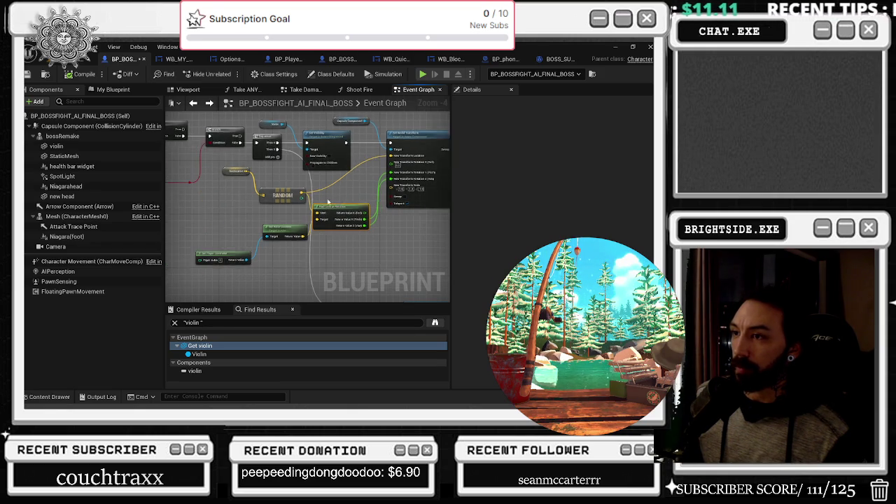
- Search for BULLET and trace the Delete The Bullet Projectile call to its event definition
type("BULLET")
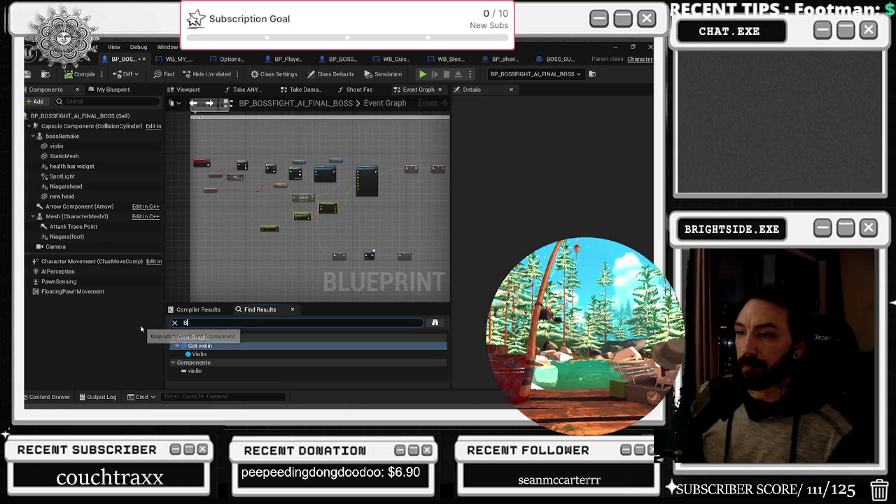
key("Return")
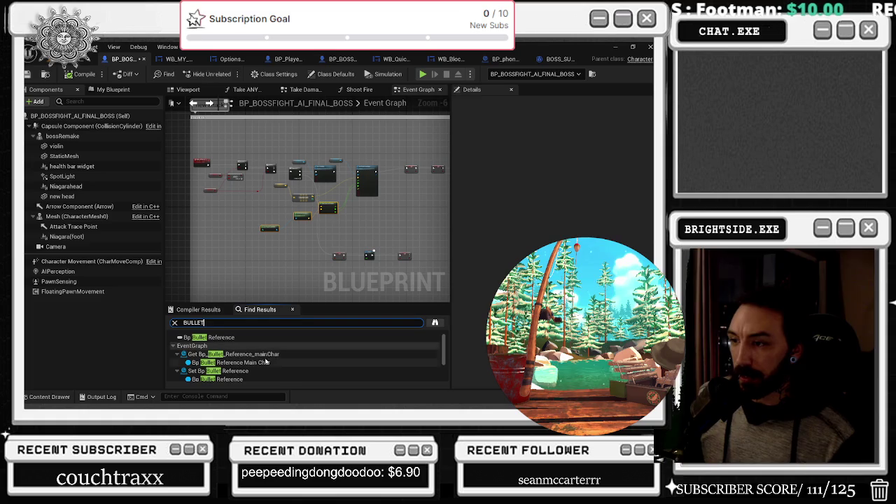
scroll(238, 361, "down", 1)
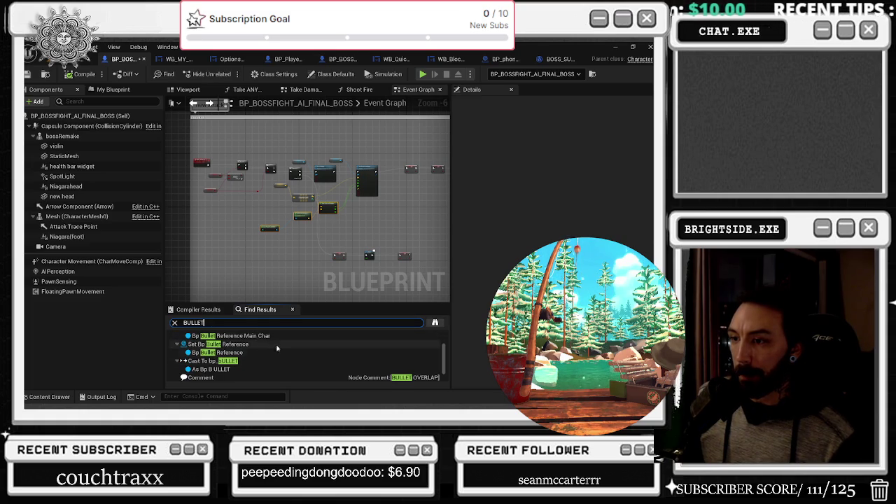
scroll(265, 362, "down", 1)
left_click(263, 377)
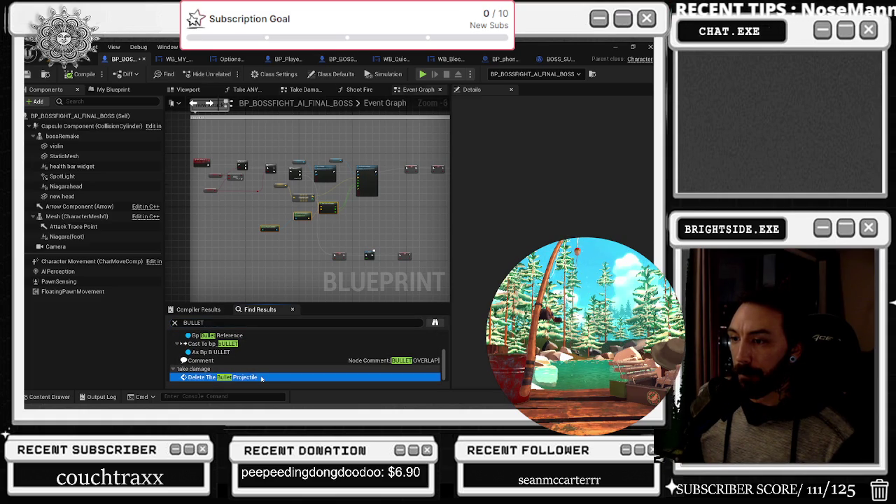
left_click_drag(210, 169, 199, 168)
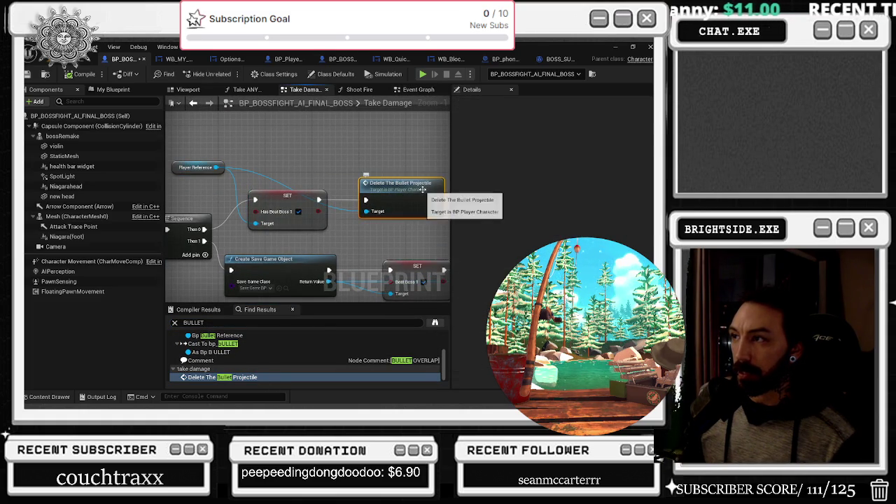
double_click(378, 191)
- Open the bp_BULLET blueprint from the Staff folder via the Content Drawer
left_click_drag(236, 178, 397, 258)
scroll(398, 257, "down", 2)
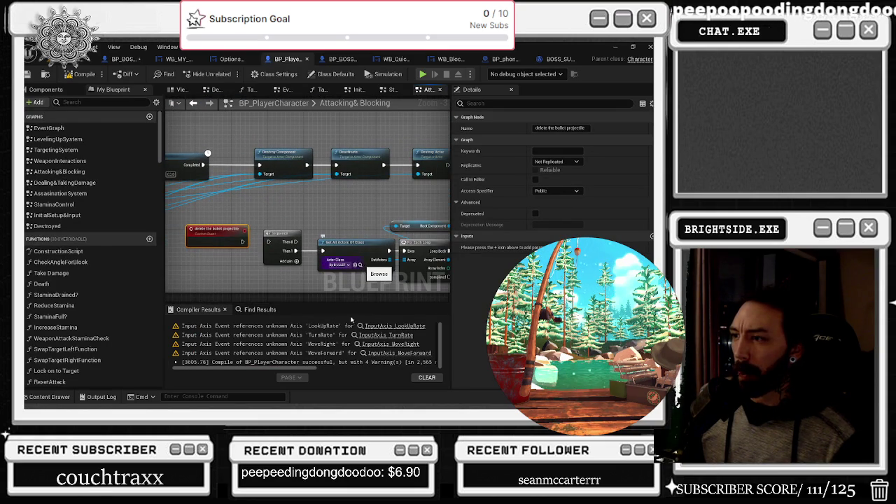
key("ctrl+space")
double_click(256, 251)
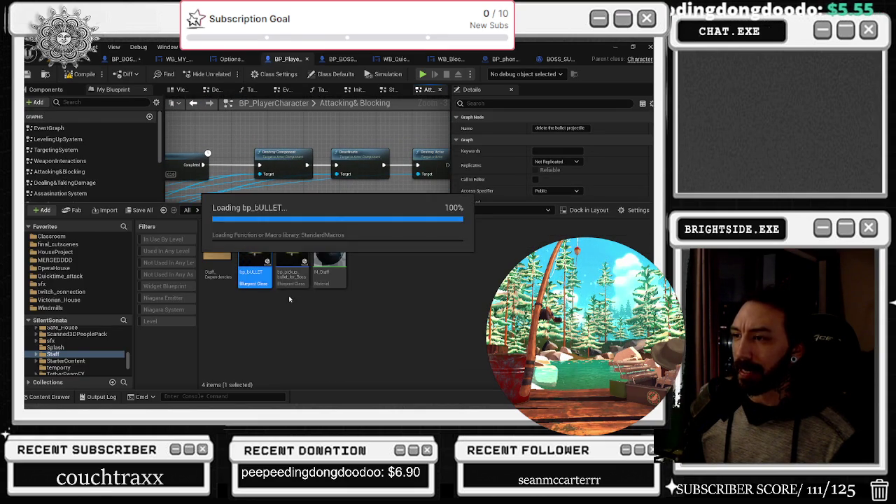
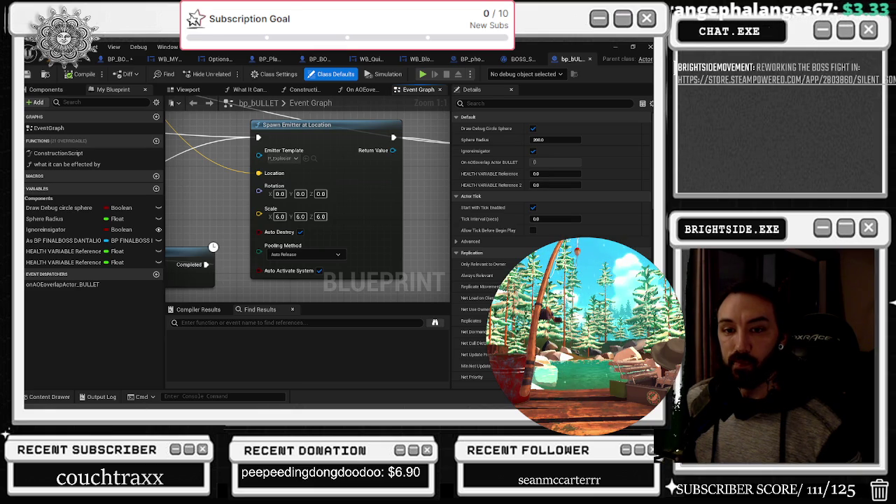
- Move the Delay node up and place it beside the Sequence node's outputs
key("alt+Tab")
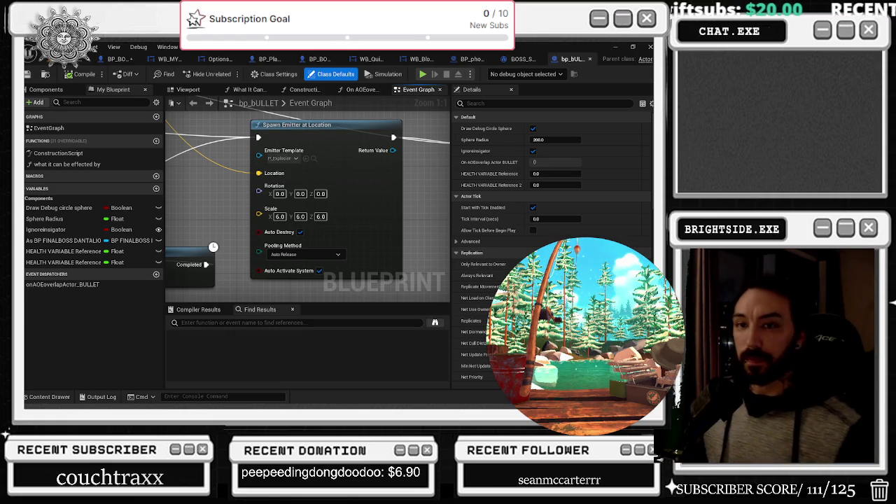
scroll(322, 212, "down", 2)
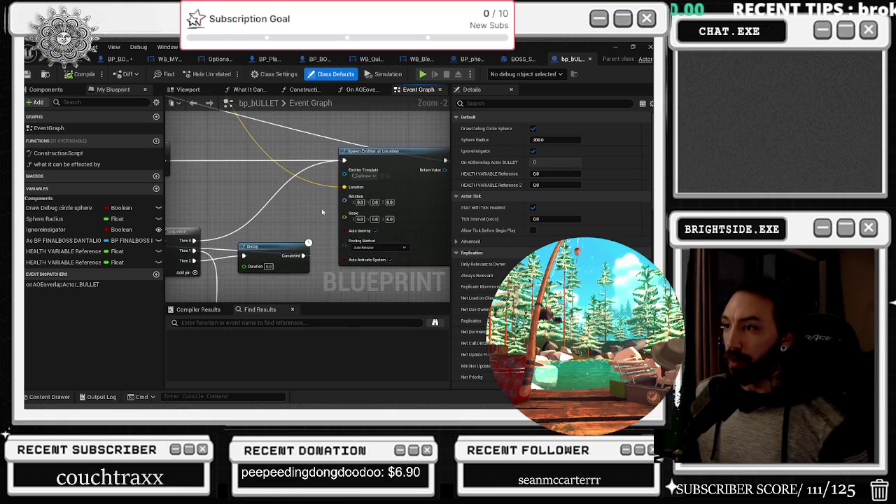
mouse_move(272, 249)
left_mouse_down()
mouse_move(273, 223)
mouse_move(364, 198)
left_mouse_up()
mouse_move(427, 187)
left_mouse_down()
mouse_move(417, 237)
mouse_move(431, 205)
mouse_move(535, 213)
left_mouse_up()
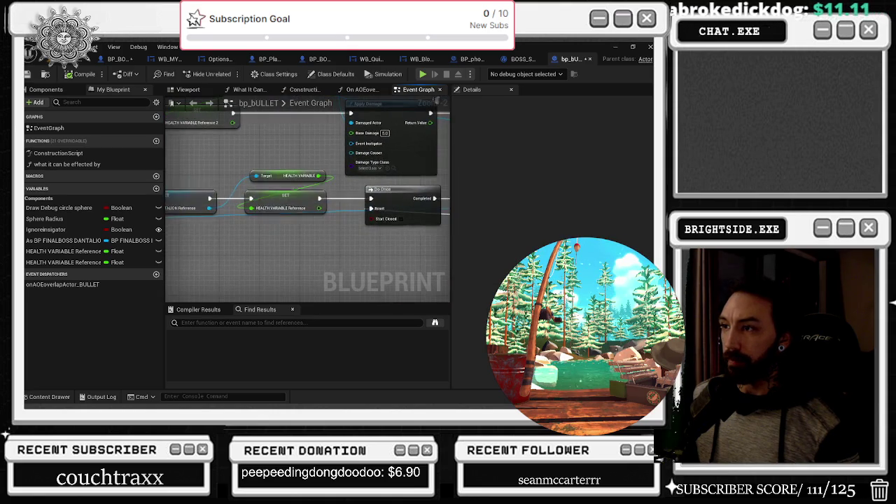
- Nudge the reroute point below Do Once, reselect the Delay node, and minimize the editor
left_click_drag(296, 241, 318, 214)
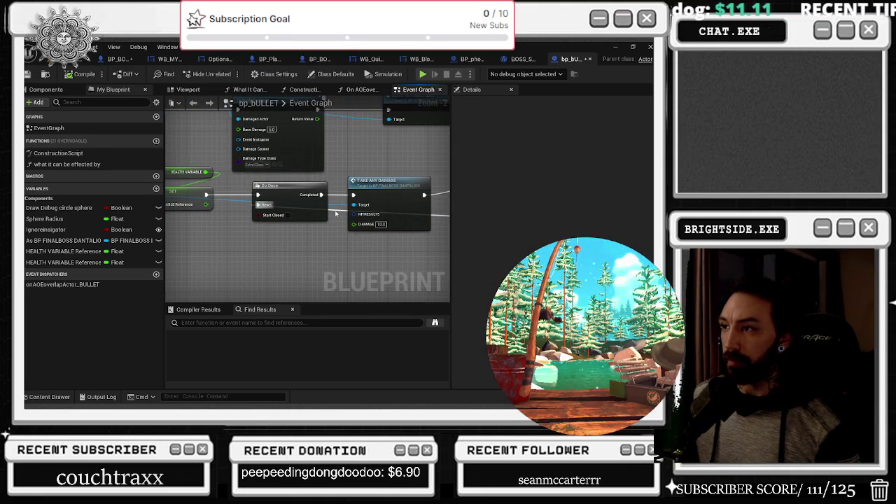
left_click_drag(245, 231, 251, 235)
scroll(316, 223, "down", 1)
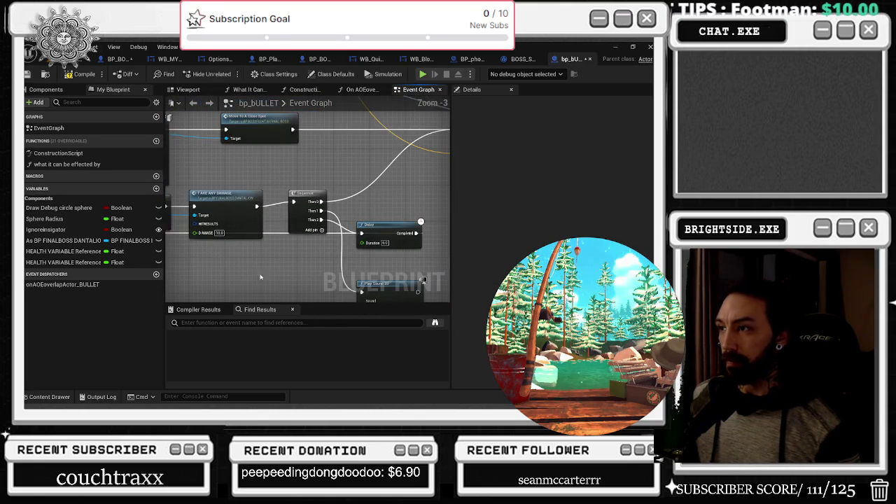
left_click(368, 228)
mouse_move(367, 228)
left_mouse_down()
mouse_move(274, 226)
mouse_move(278, 249)
left_mouse_up()
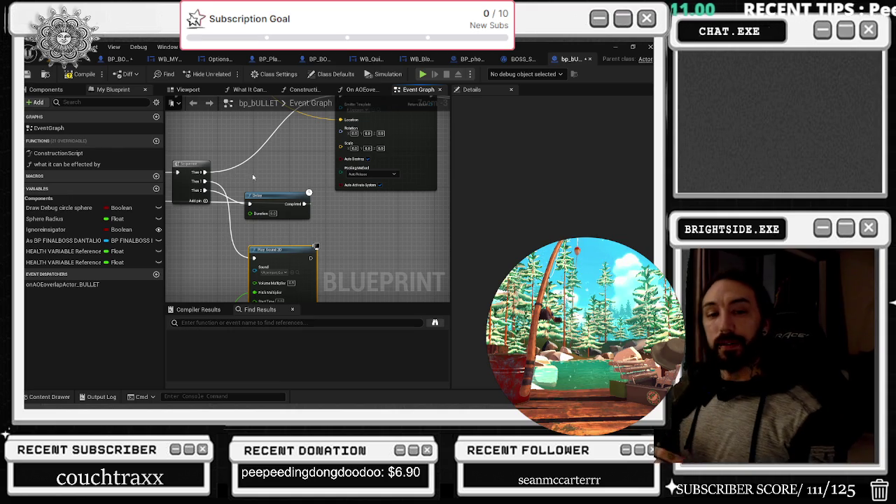
left_click(616, 47)
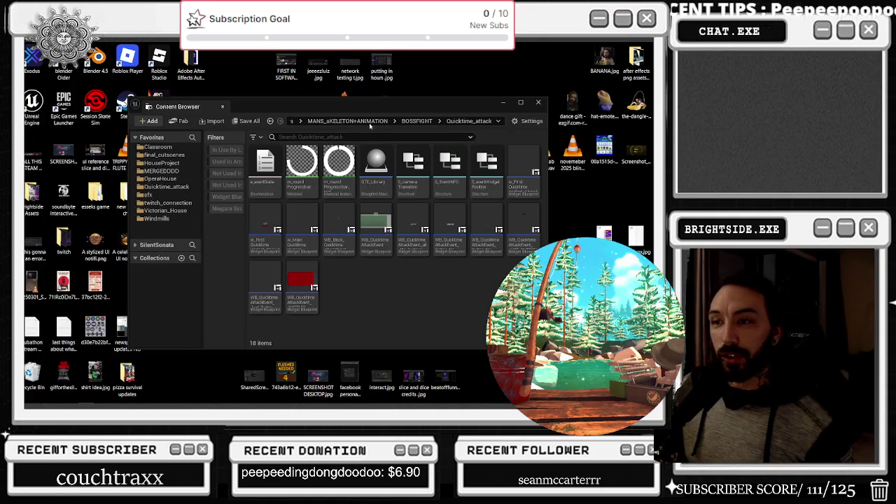
- Close the floating Content Browser and open the pixel-art sprite sheet PNG in Photos
left_click(536, 104)
left_click(224, 285)
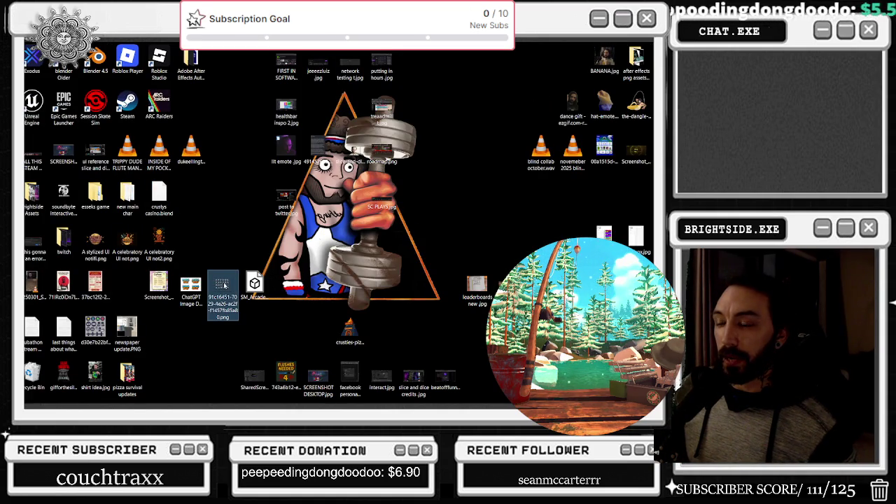
double_click(221, 284)
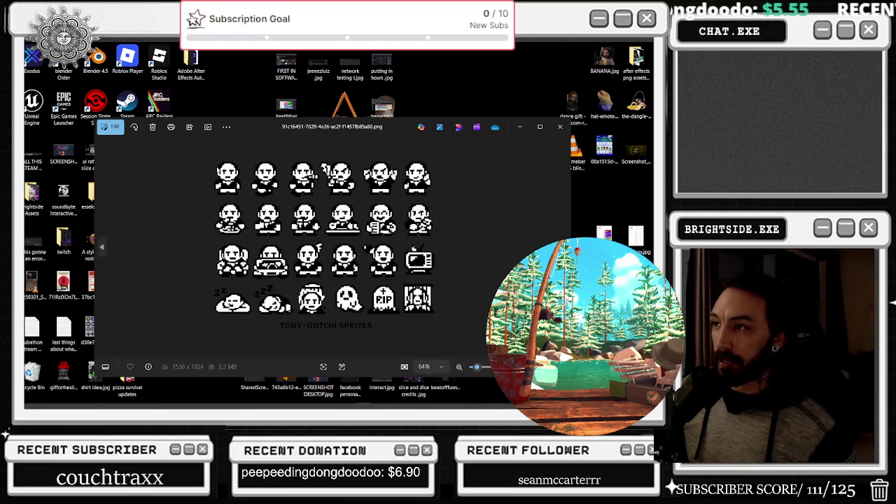
scroll(227, 173, "up", 3)
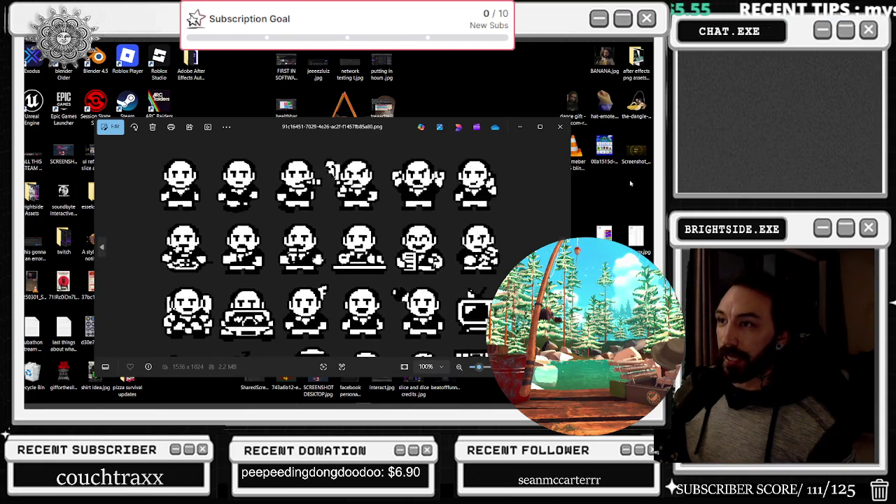
scroll(325, 242, "down", 3)
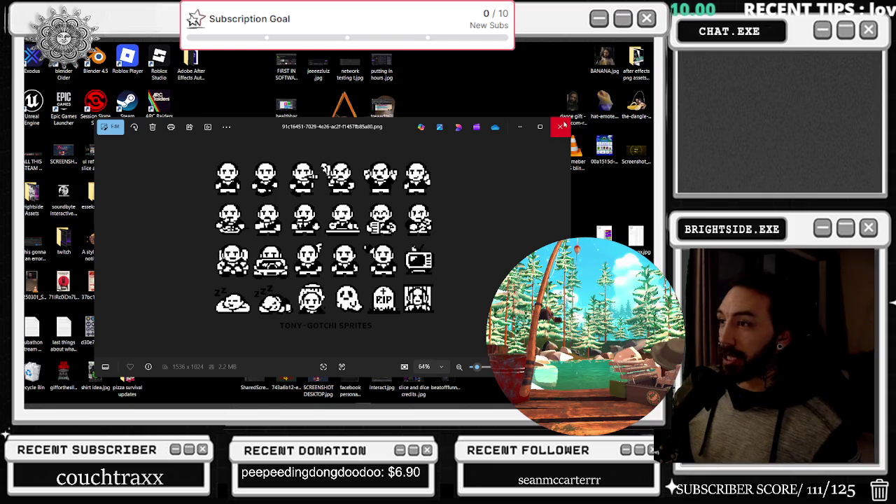
- Close Photos and bring the Unreal bp_BULLET graph back to the front
mouse_move(135, 405)
mouse_move(255, 399)
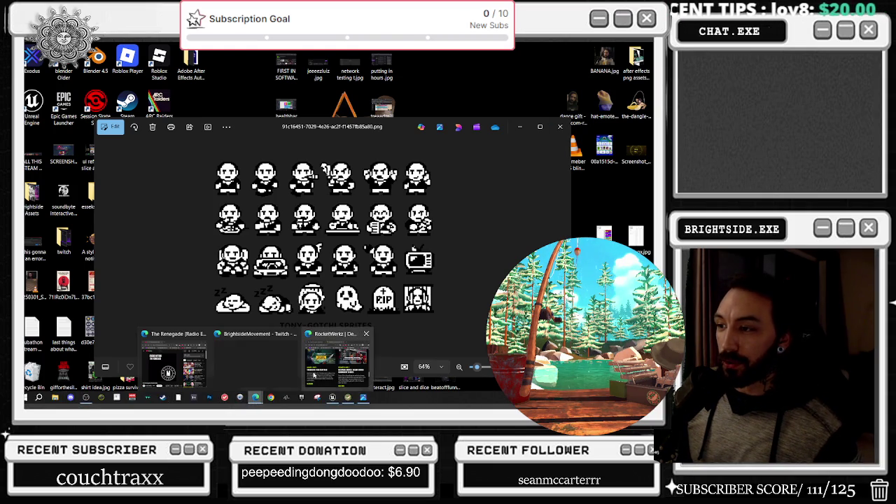
left_click(560, 127)
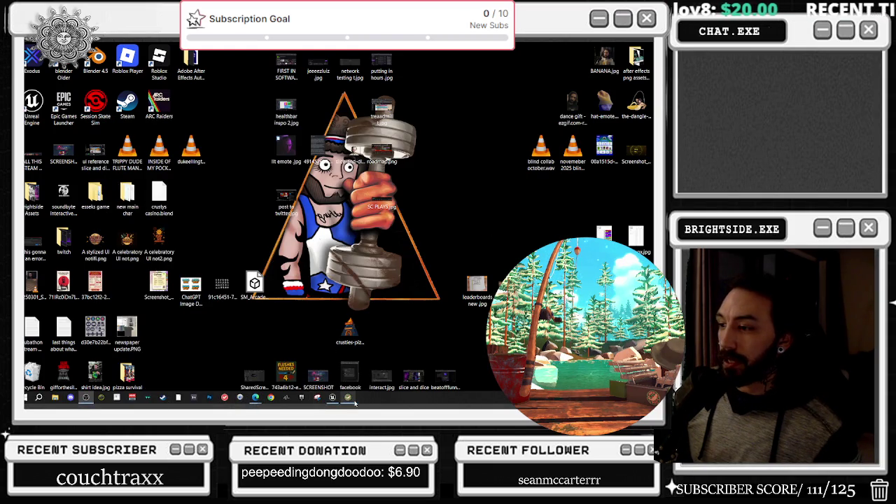
left_click(333, 399)
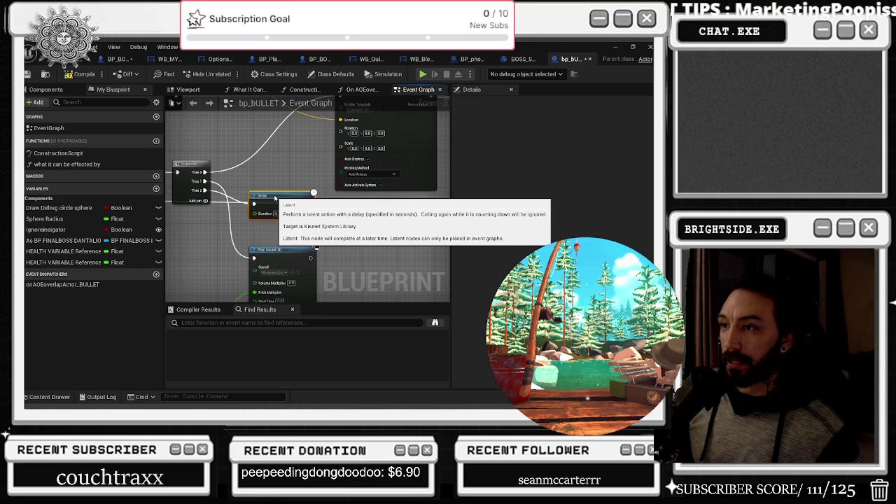
- Inspect the Delay node and the SET node for the boss reference
left_click(268, 197)
left_click(232, 200)
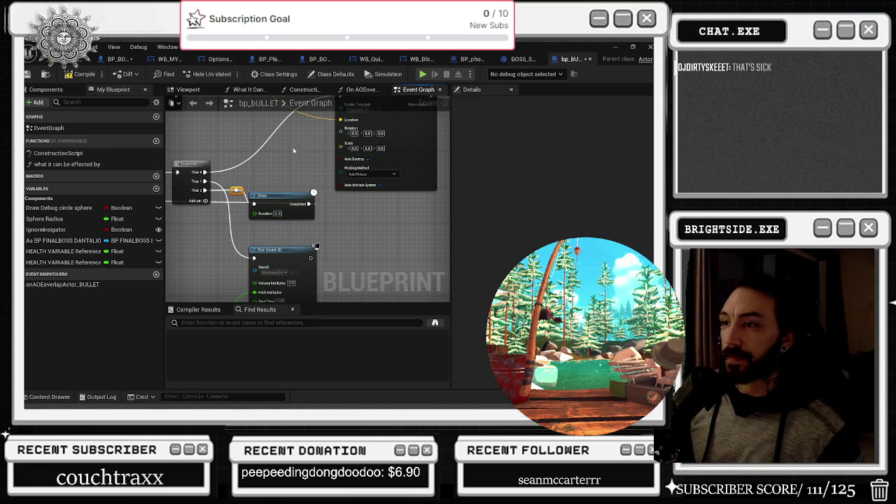
mouse_move(306, 225)
left_mouse_down()
mouse_move(362, 214)
mouse_move(336, 189)
mouse_move(177, 196)
left_mouse_up()
left_click(294, 205)
mouse_move(337, 182)
left_mouse_down()
mouse_move(374, 200)
mouse_move(345, 194)
mouse_move(399, 210)
mouse_move(287, 187)
mouse_move(295, 187)
left_mouse_up()
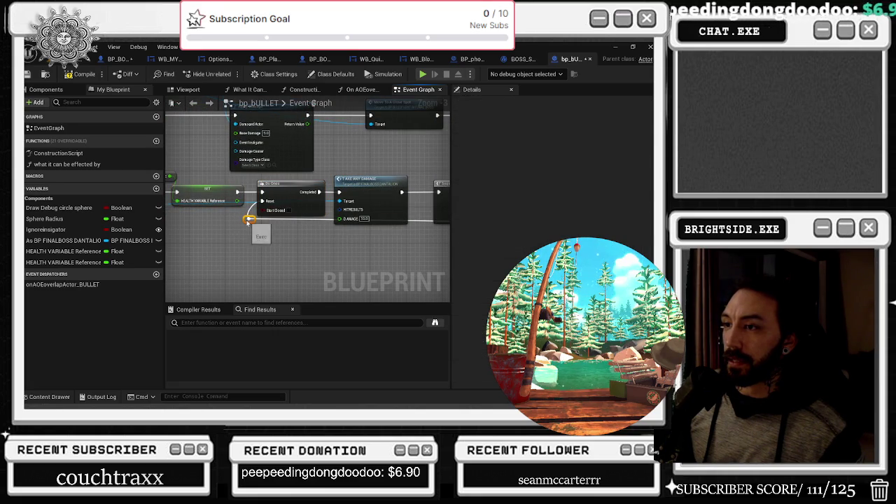
- Raise a node about 80 px near the Sequence, Delay and Play Sound nodes
left_click_drag(420, 217, 252, 227)
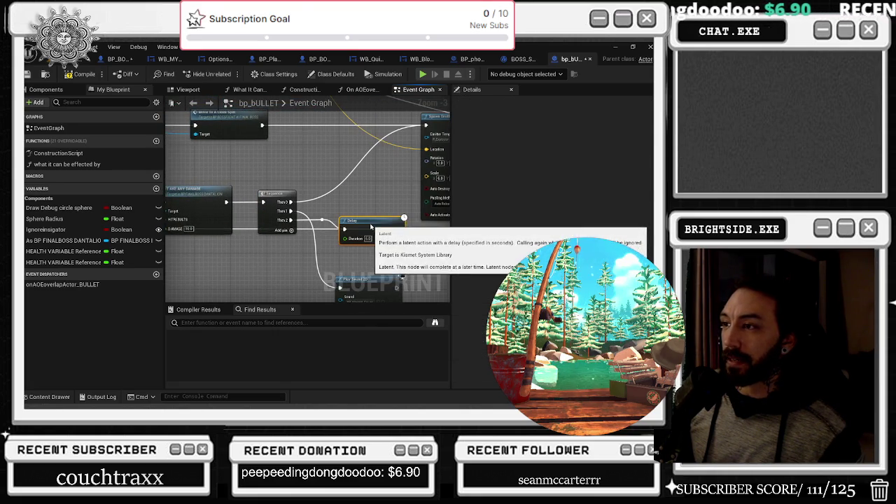
scroll(371, 225, "down", 9)
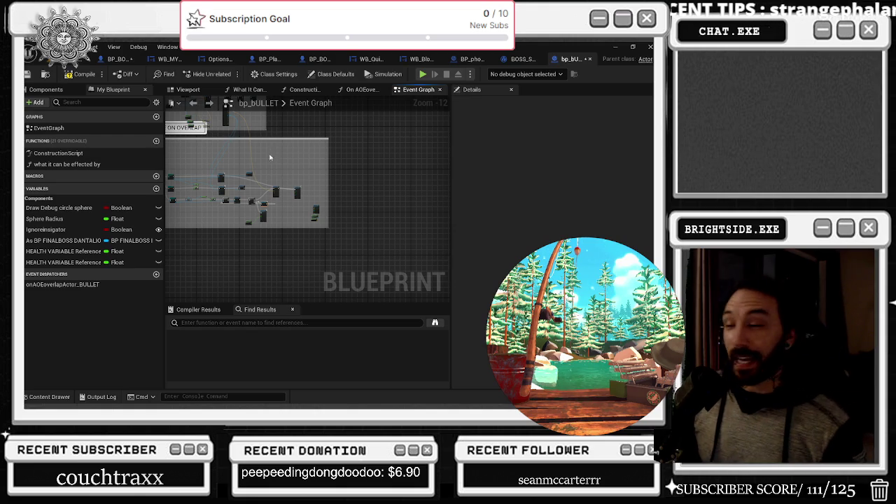
scroll(270, 157, "up", 3)
scroll(337, 192, "up", 4)
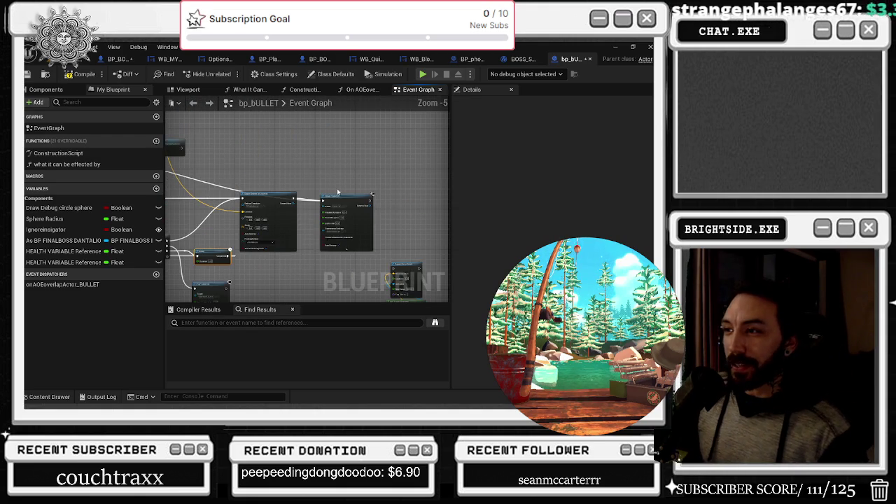
mouse_move(337, 198)
left_mouse_down()
mouse_move(344, 143)
mouse_move(307, 186)
mouse_move(317, 185)
left_mouse_up()
mouse_move(409, 181)
left_mouse_down()
mouse_move(380, 182)
mouse_move(294, 139)
left_mouse_up()
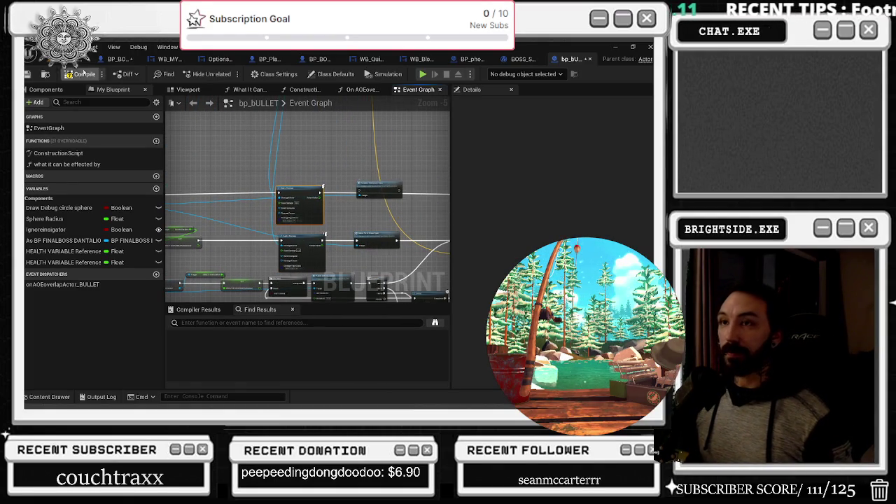
- Compile and save bp_BULLET with Save Selected, then save the level map
left_click(76, 74)
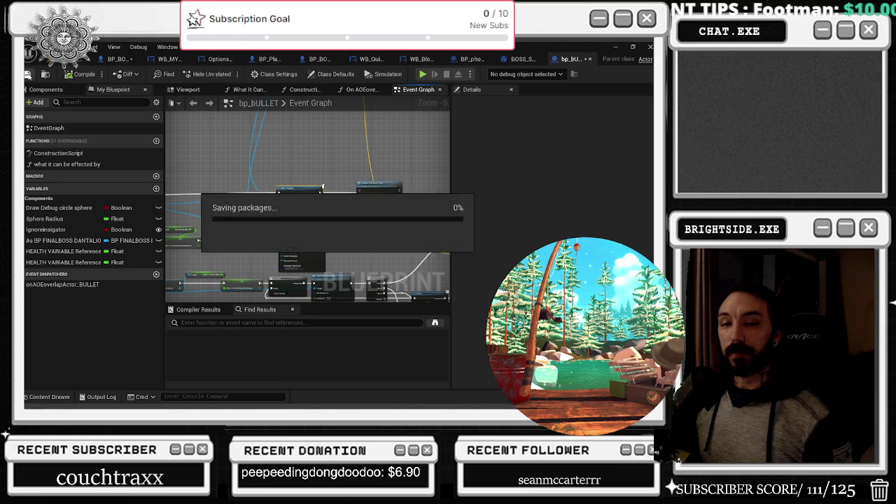
key("ctrl+s")
left_click(400, 322)
scroll(410, 183, "down", 2)
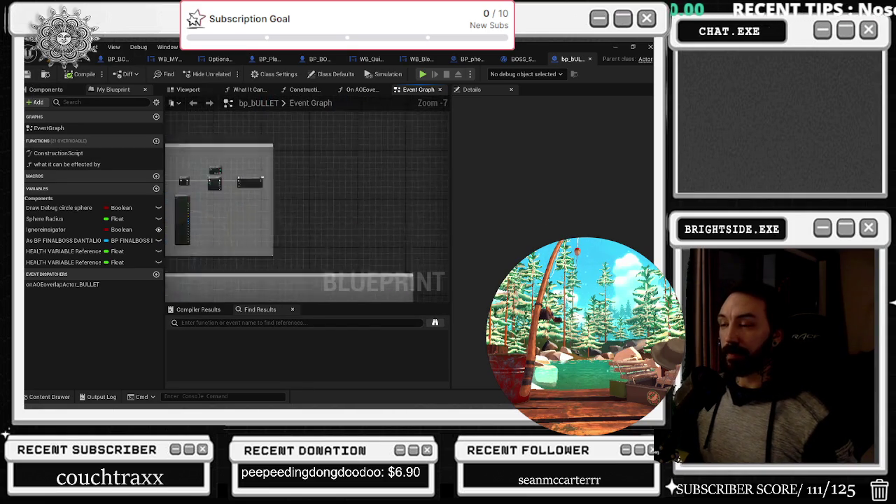
mouse_move(295, 201)
left_mouse_down()
mouse_move(370, 194)
mouse_move(286, 234)
mouse_move(284, 213)
left_mouse_up()
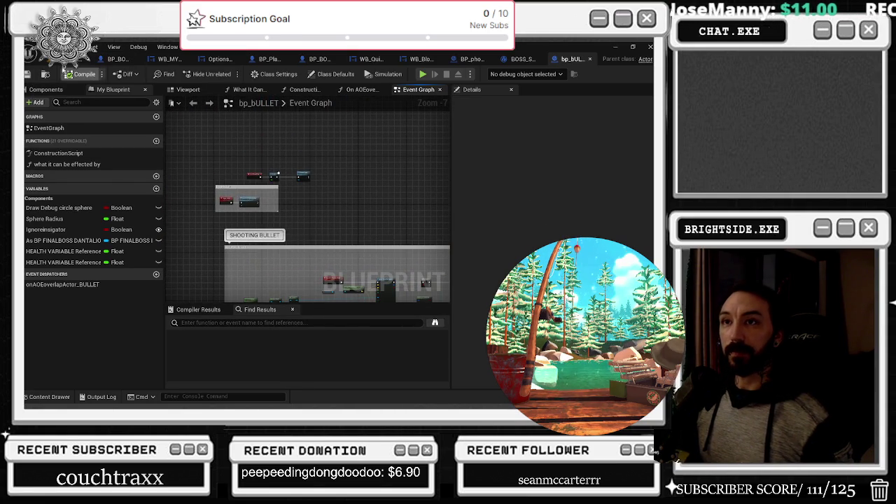
left_click(70, 59)
key("ctrl+s")
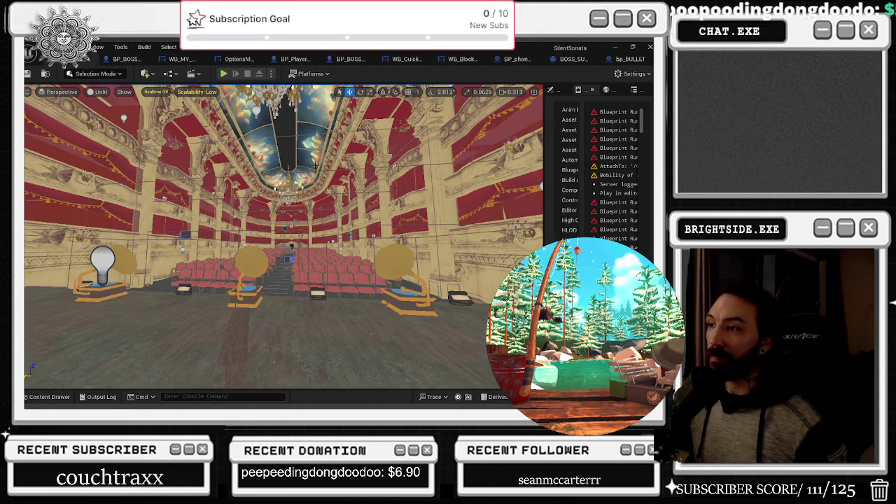
- Shift the trigger bullet comment group slightly lower-right in bp_BULLET
left_click(630, 59)
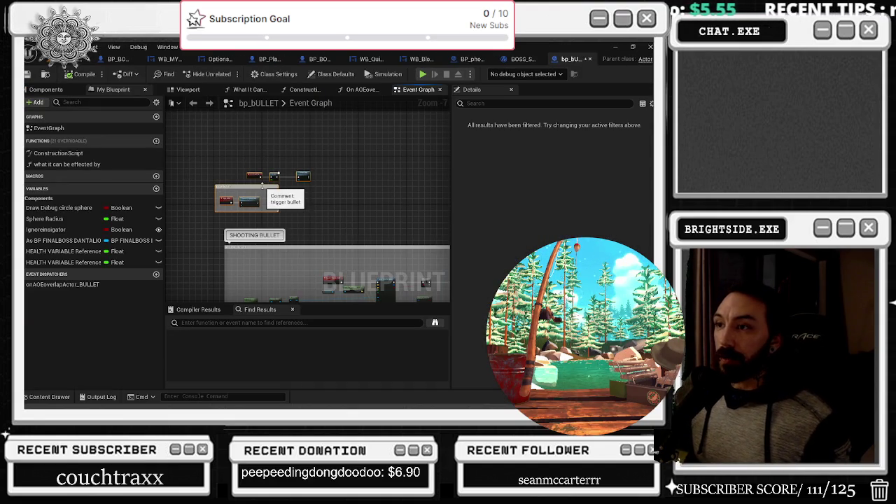
left_click_drag(262, 186, 278, 192)
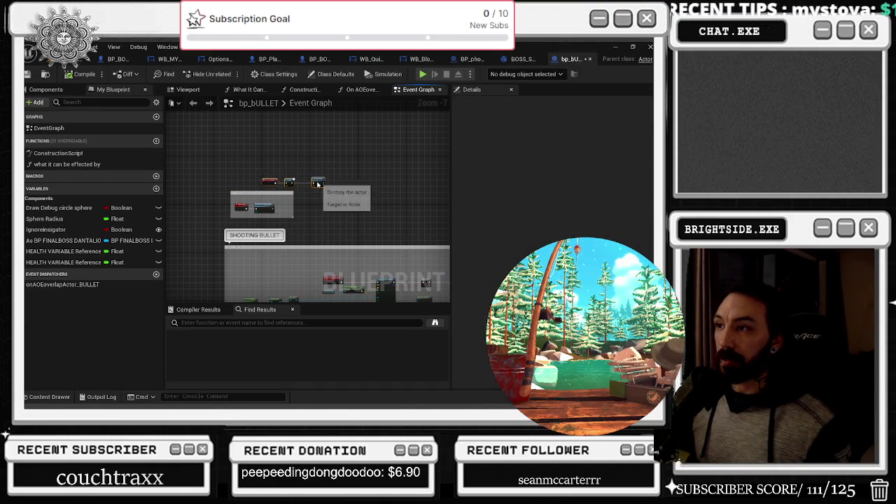
left_click_drag(344, 188, 320, 66)
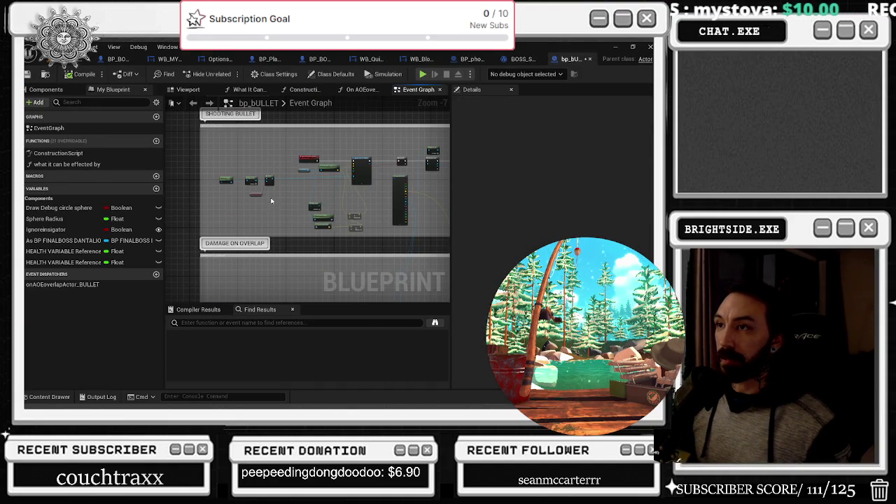
scroll(288, 161, "up", 3)
scroll(301, 200, "up", 5)
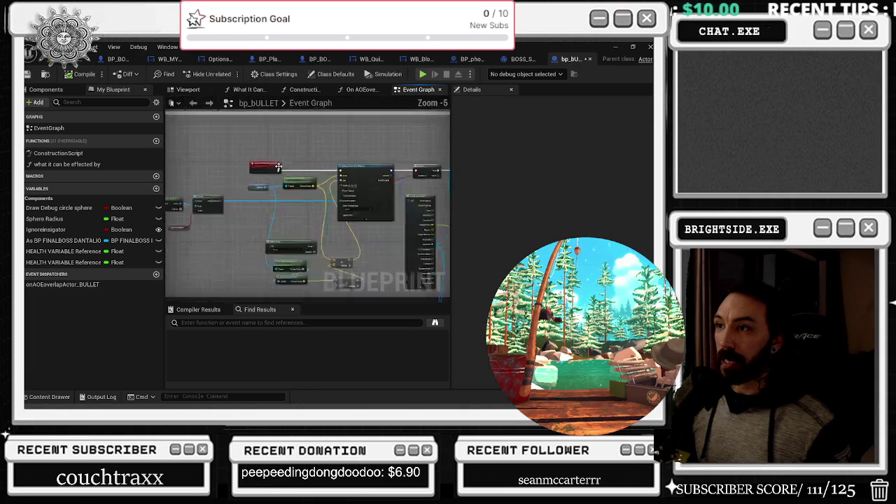
- Review the Call On AOEoverlap, Branch and Break Hit Result nodes
mouse_move(170, 142)
left_mouse_down()
mouse_move(270, 147)
mouse_move(253, 238)
mouse_move(393, 189)
left_mouse_up()
scroll(349, 236, "up", 1)
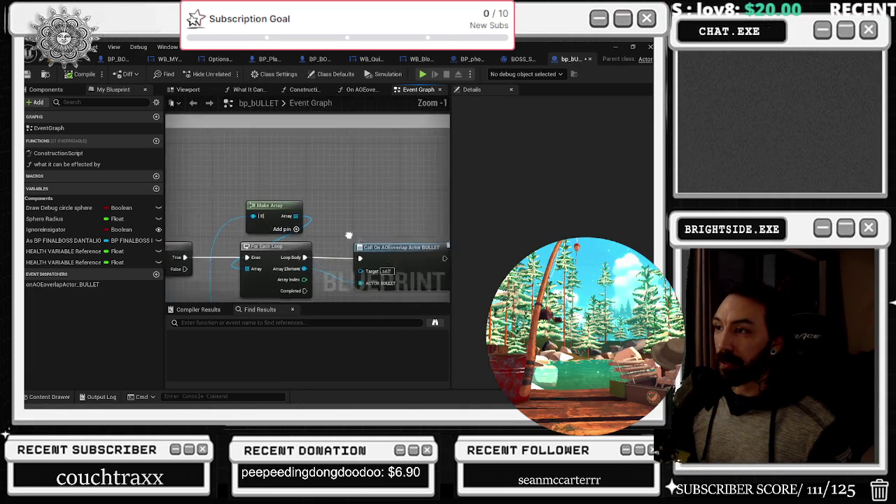
left_click_drag(349, 235, 400, 216)
scroll(373, 224, "up", 1)
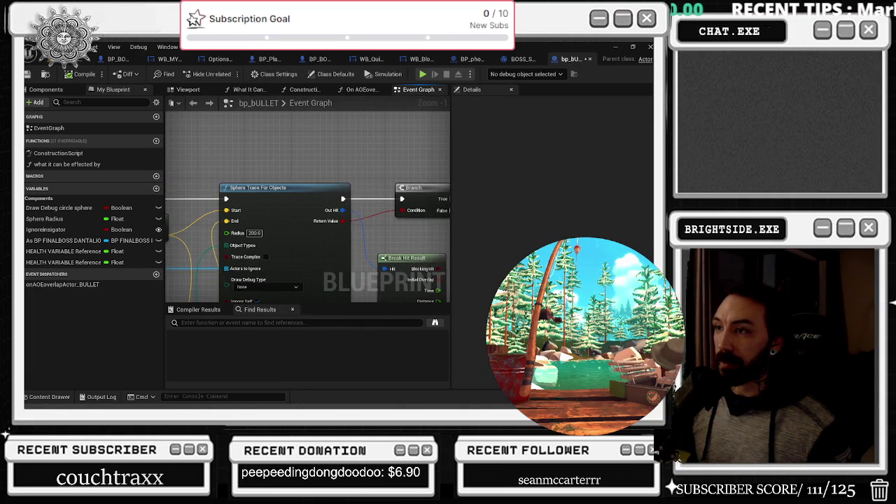
scroll(320, 181, "down", 1)
left_click(319, 210)
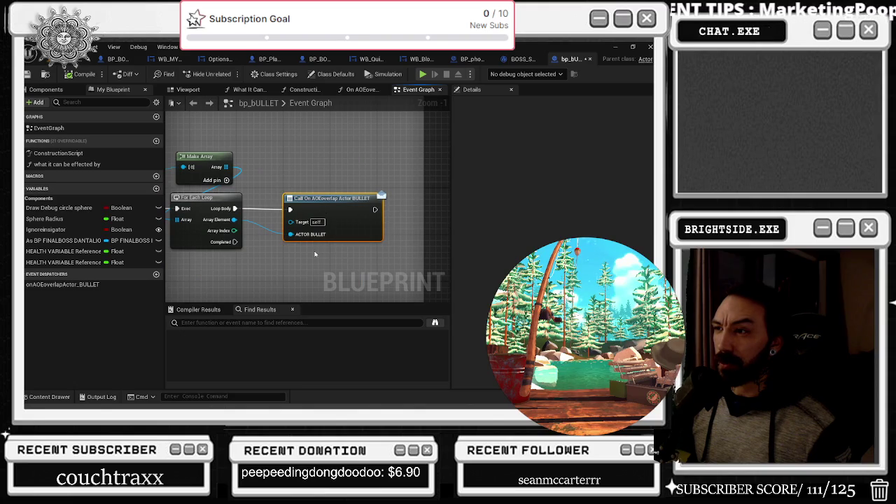
left_click_drag(313, 258, 383, 154)
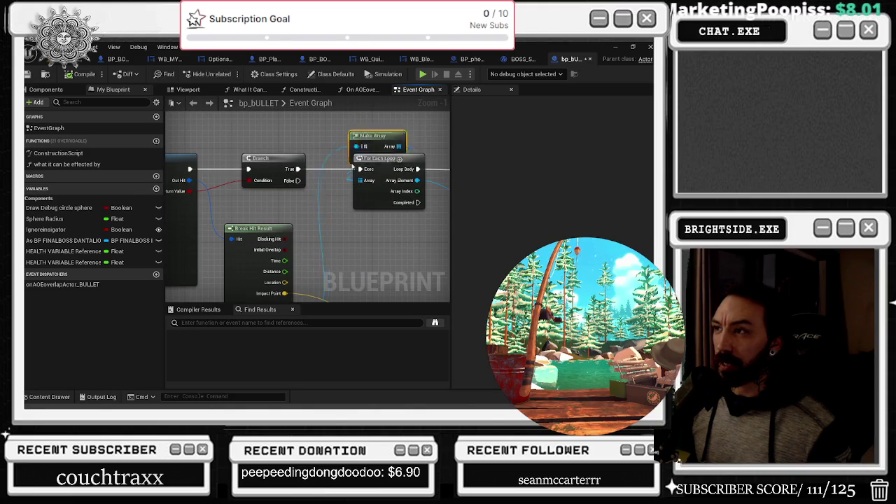
scroll(323, 245, "up", 5)
scroll(308, 210, "down", 5)
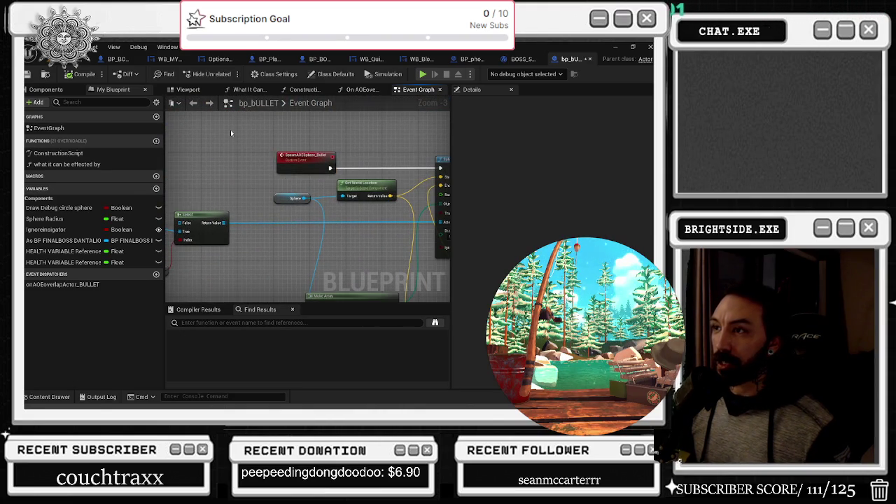
- Jump from the trigger bullet event to the sphere trace and For Each Loop logic
left_click_drag(231, 133, 225, 217)
scroll(224, 217, "down", 1)
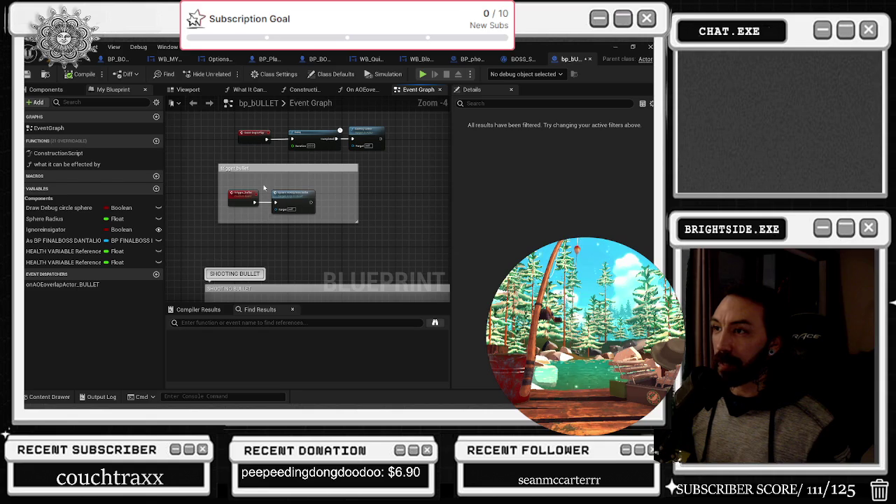
scroll(343, 210, "up", 3)
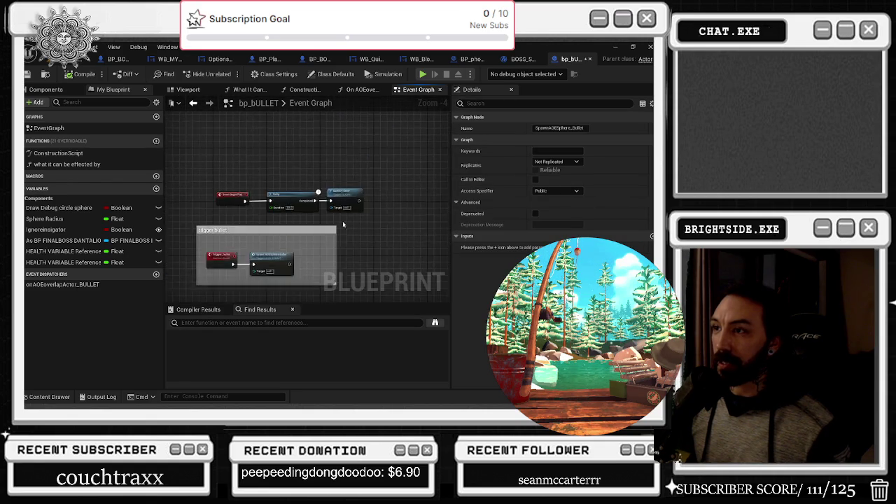
left_click_drag(257, 212, 362, 148)
double_click(362, 148)
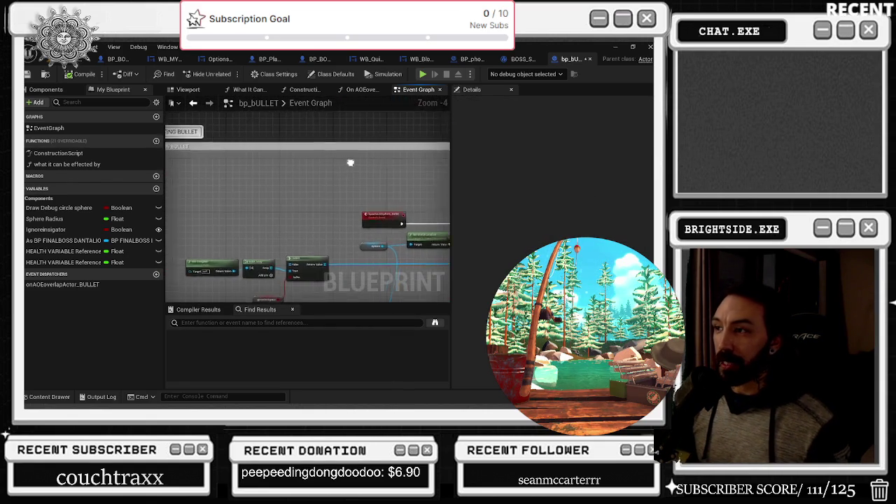
mouse_move(328, 192)
left_mouse_down()
mouse_move(246, 142)
mouse_move(116, 199)
left_mouse_up()
left_click_drag(336, 210, 185, 226)
scroll(313, 240, "down", 7)
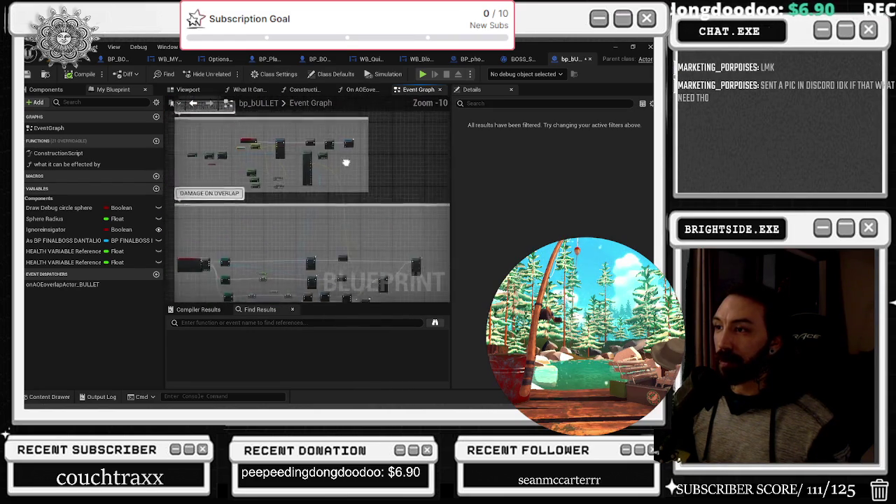
scroll(284, 246, "up", 6)
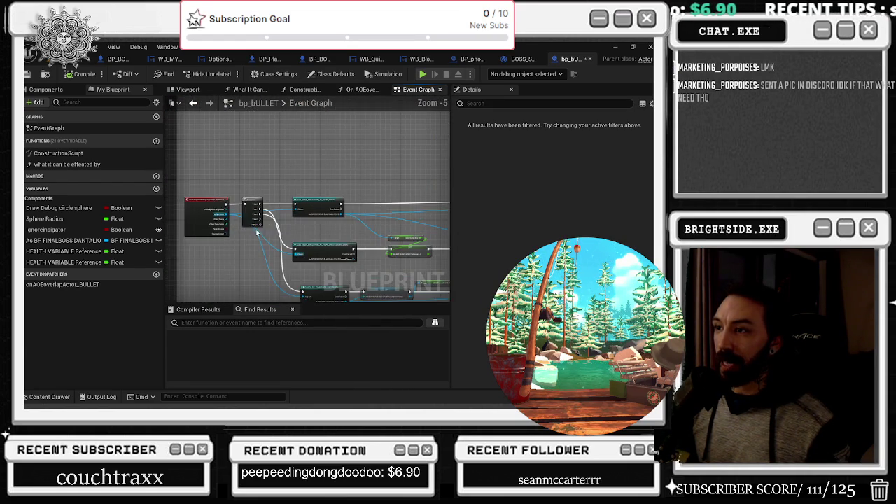
- Move Random Movement Once up-left, then review the Apply Damage and Spawn Emitter nodes
left_click_drag(420, 210, 339, 203)
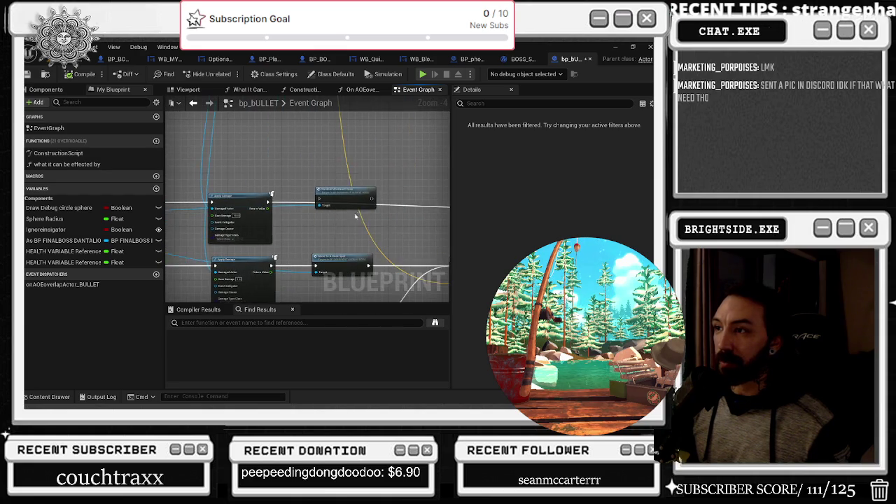
scroll(339, 196, "up", 2)
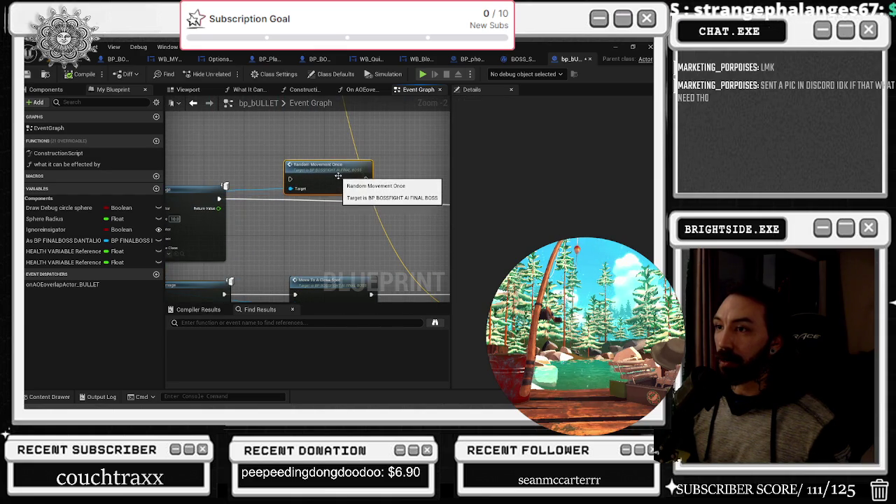
left_click_drag(339, 192, 280, 84)
scroll(313, 145, "down", 1)
left_click_drag(308, 140, 85, 133)
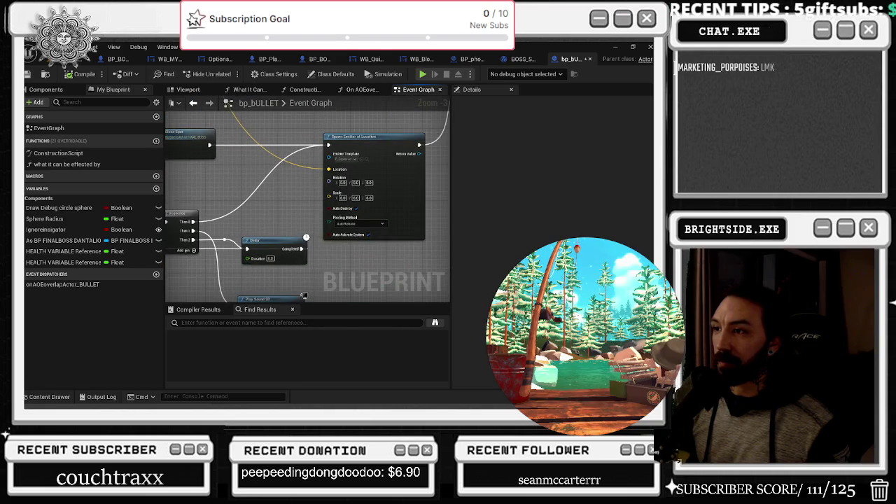
left_click_drag(280, 140, 234, 132)
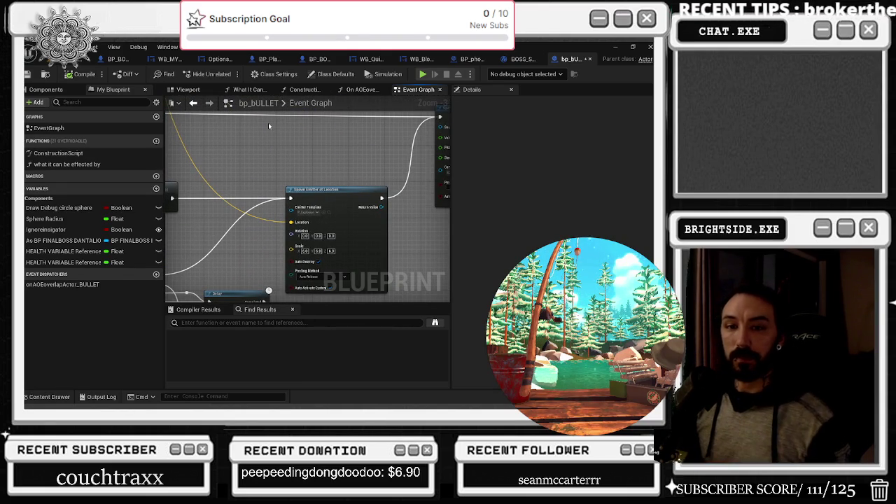
double_click(312, 102)
mouse_move(389, 161)
left_mouse_down()
mouse_move(236, 172)
mouse_move(282, 194)
mouse_move(415, 177)
left_mouse_up()
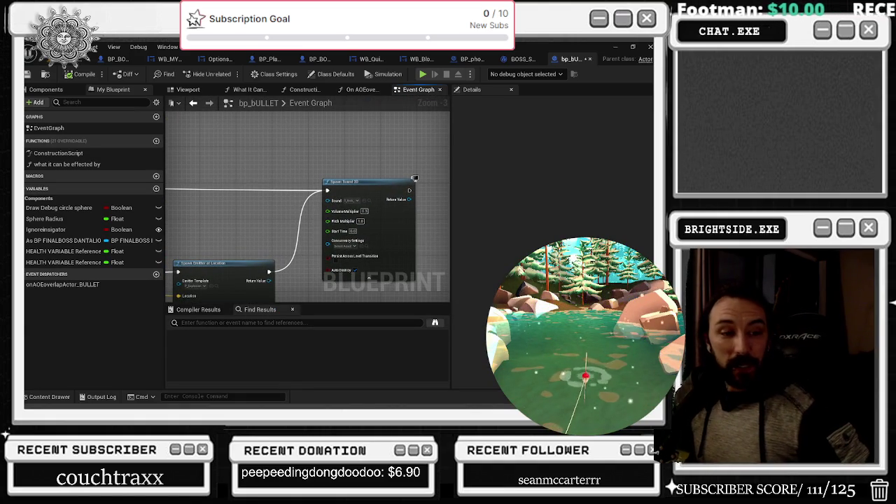
key("alt+Tab")
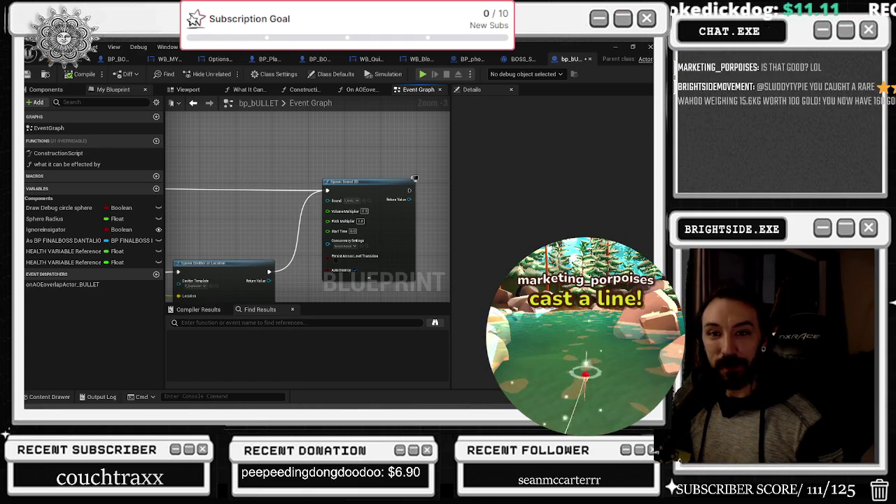
mouse_move(21, 203)
left_mouse_down()
mouse_move(302, 203)
mouse_move(323, 199)
mouse_move(324, 190)
left_mouse_up()
key("Right")
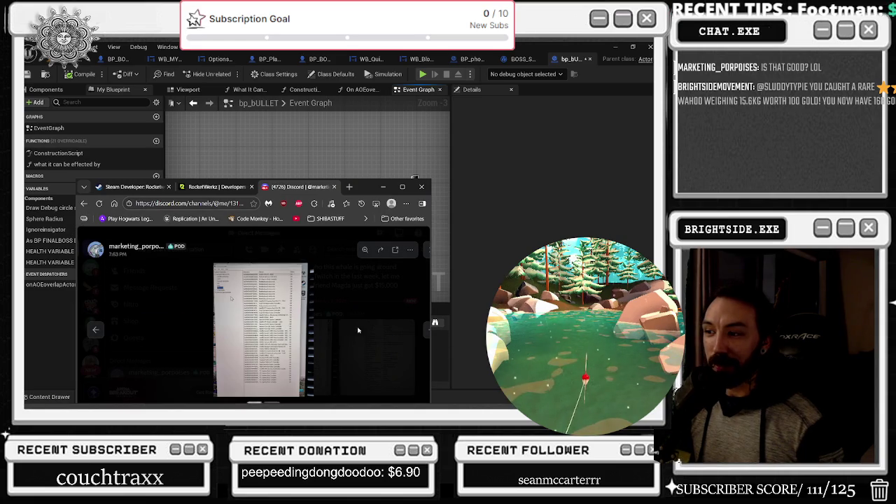
key("Left")
mouse_move(370, 185)
left_mouse_down()
mouse_move(274, 302)
mouse_move(156, 312)
left_mouse_up()
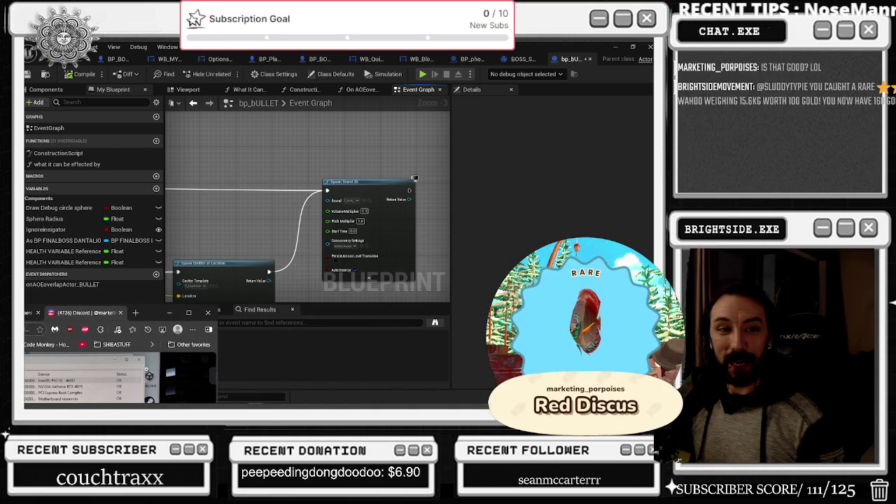
left_click_drag(148, 312, 147, 271)
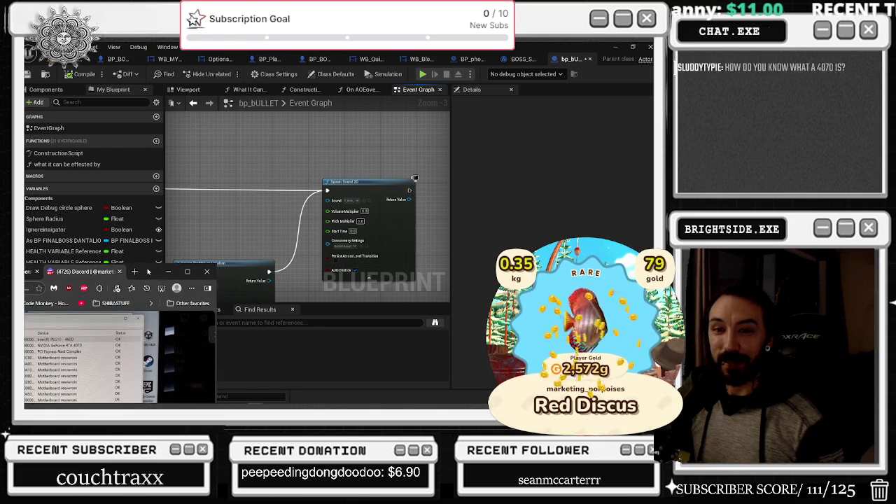
left_click(168, 271)
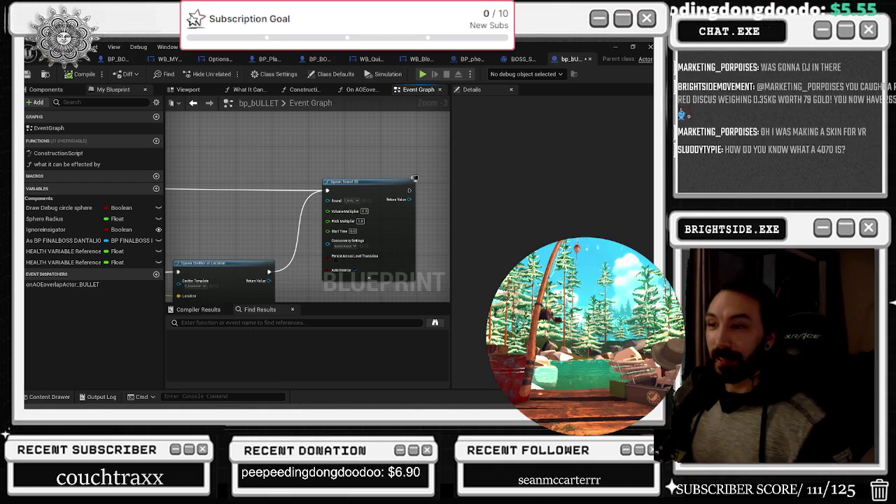
mouse_move(338, 185)
left_mouse_down()
mouse_move(376, 186)
mouse_move(372, 177)
left_mouse_up()
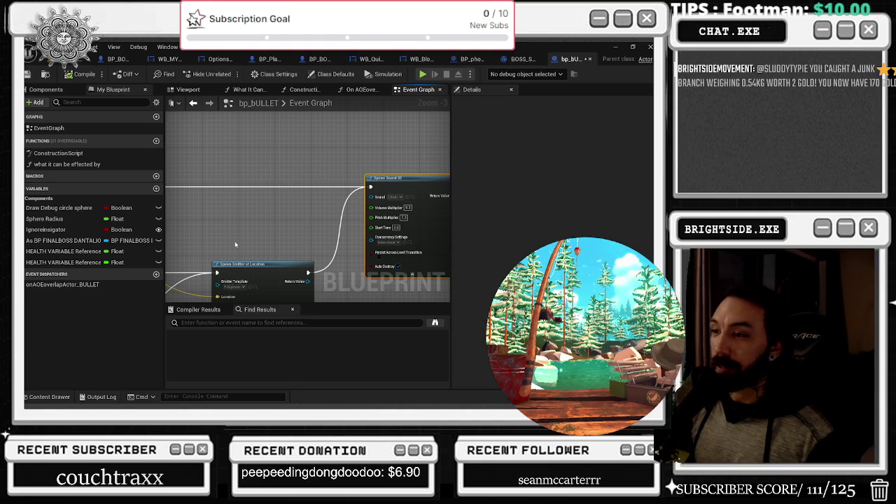
- Zoom out over the overlap comment groups and select the HEALTH VARIABLE Reference 2 SET node
scroll(238, 236, "down", 2)
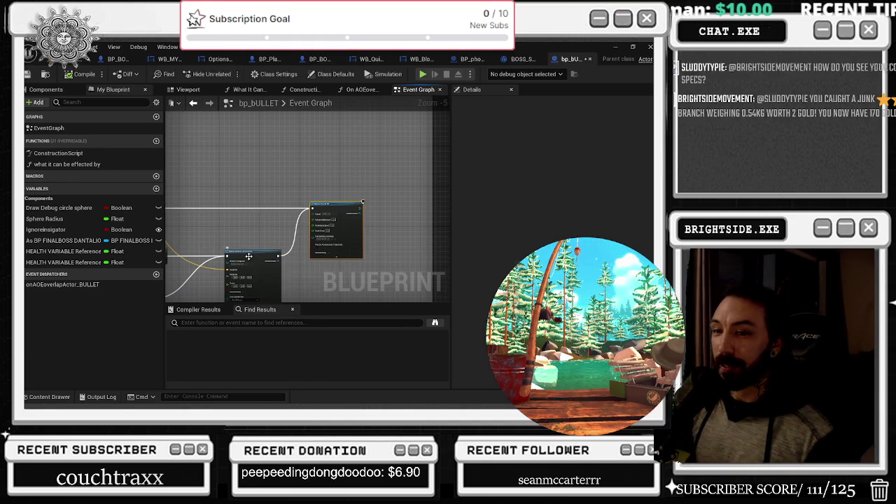
scroll(299, 281, "down", 4)
left_click_drag(298, 282, 277, 223)
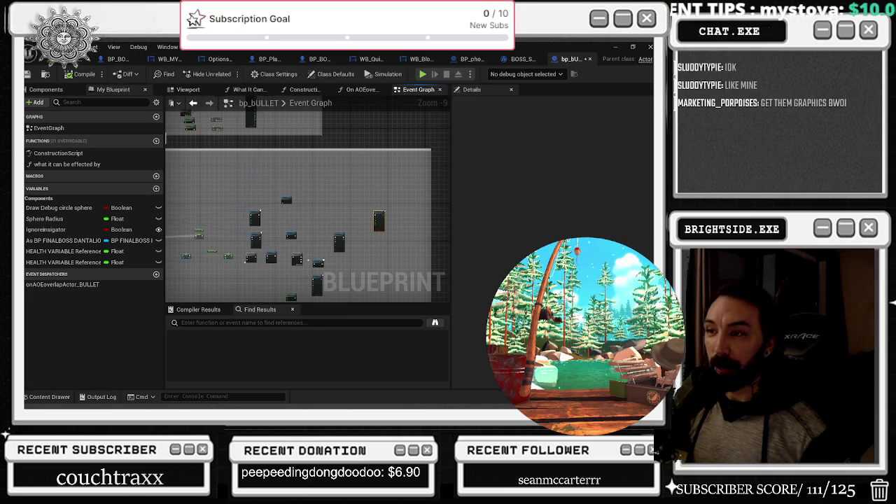
scroll(269, 214, "up", 4)
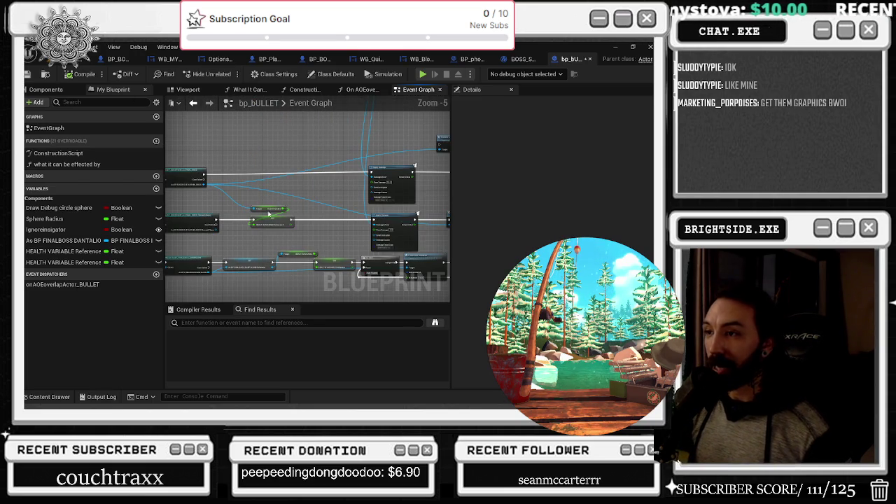
left_click(371, 213)
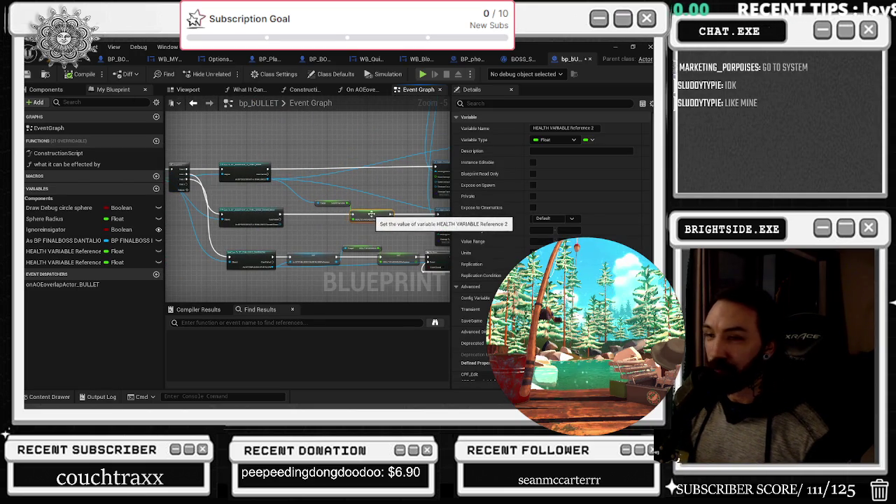
- Shift the health Variable getter slightly left and select the top cast node
left_click(335, 204)
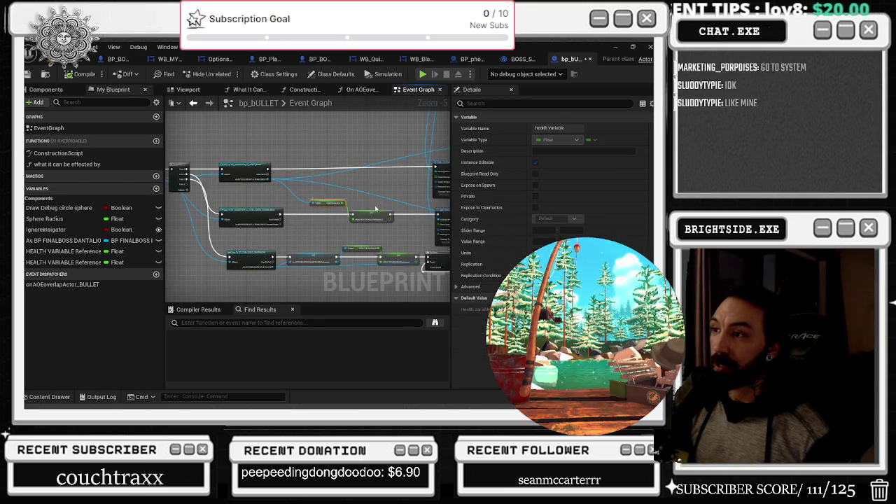
left_click_drag(318, 204, 295, 206)
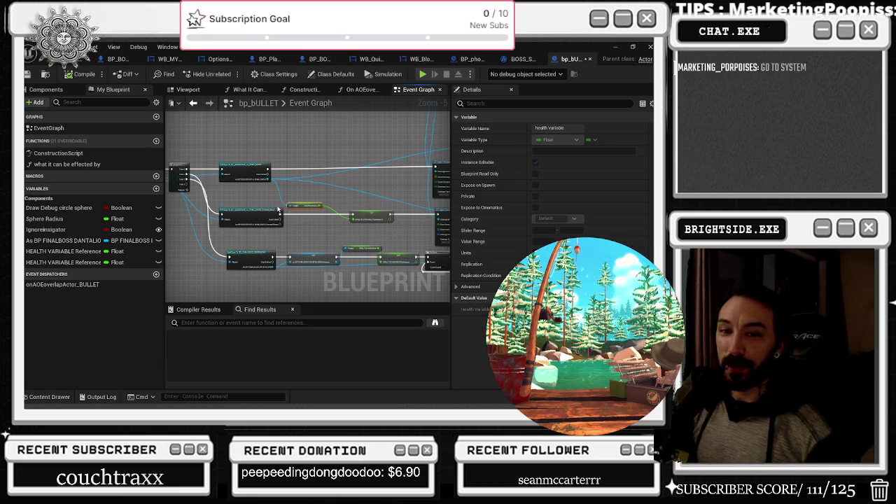
left_click(284, 165)
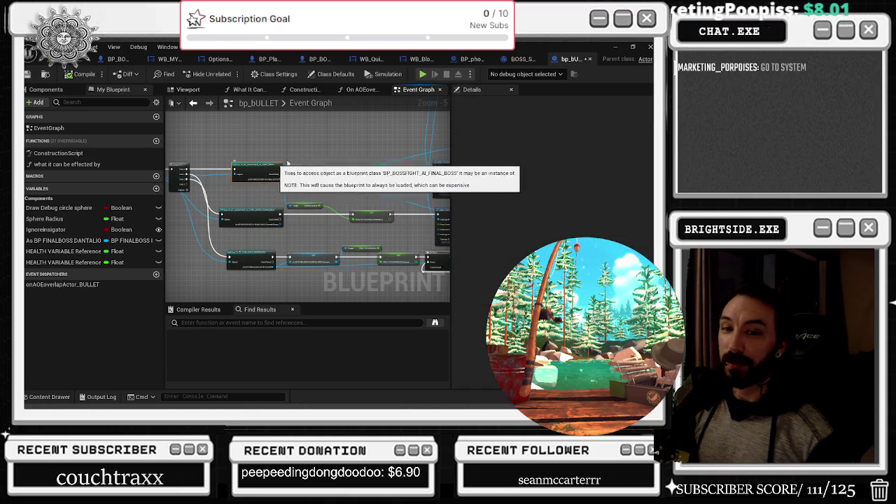
- Move Random Movement Once above the cast nodes and inspect the HEALTH VARIABLE Reference 2 getter
left_click_drag(308, 210, 203, 187)
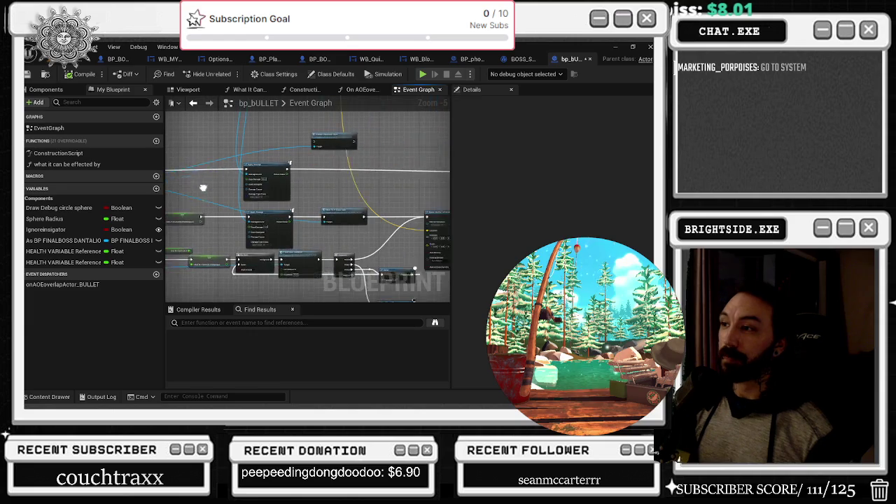
left_click_drag(287, 144, 437, 144)
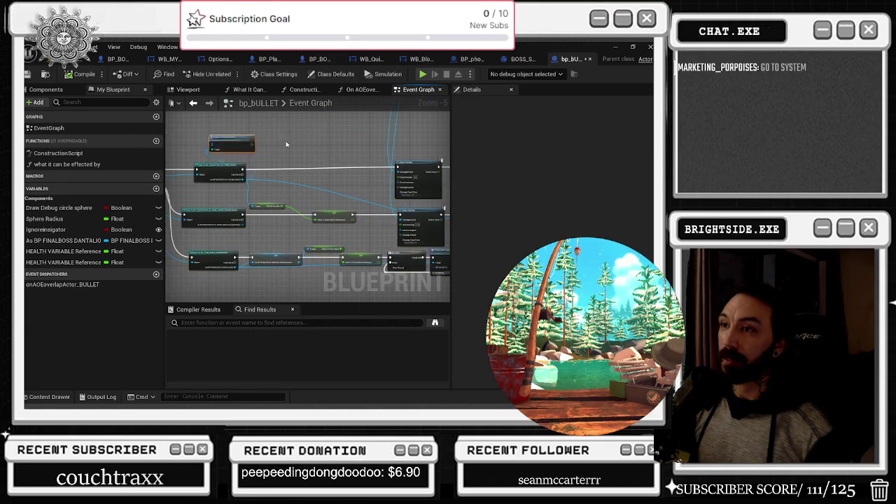
left_click_drag(230, 145, 274, 136)
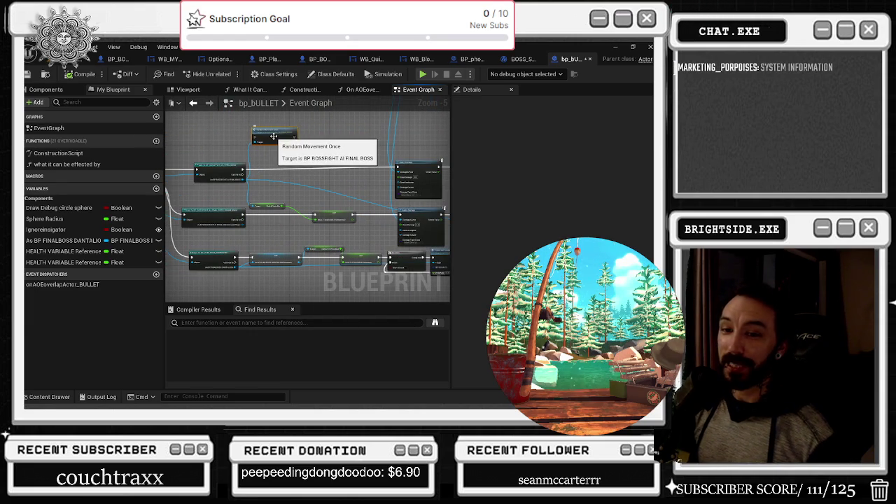
left_click(315, 218)
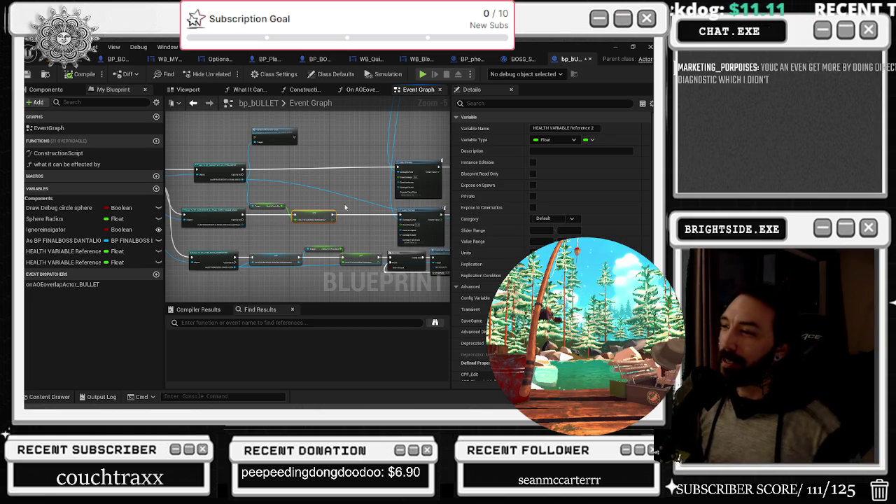
left_click(279, 140)
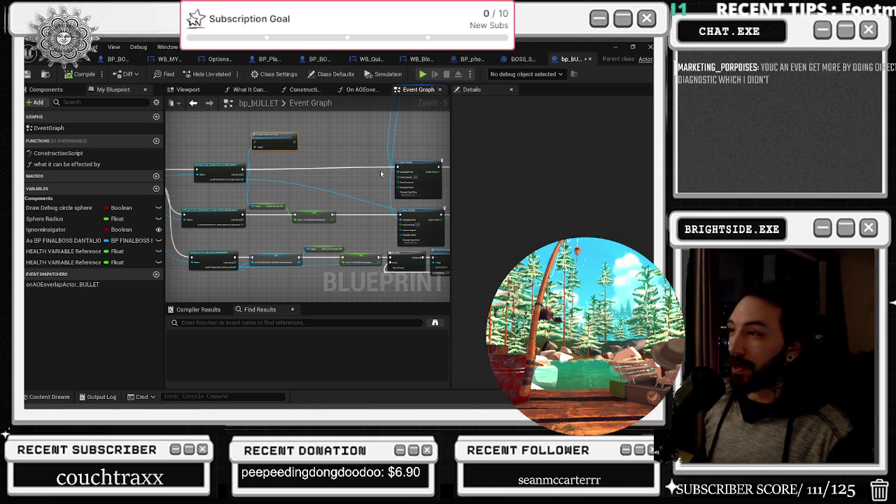
left_click(419, 174)
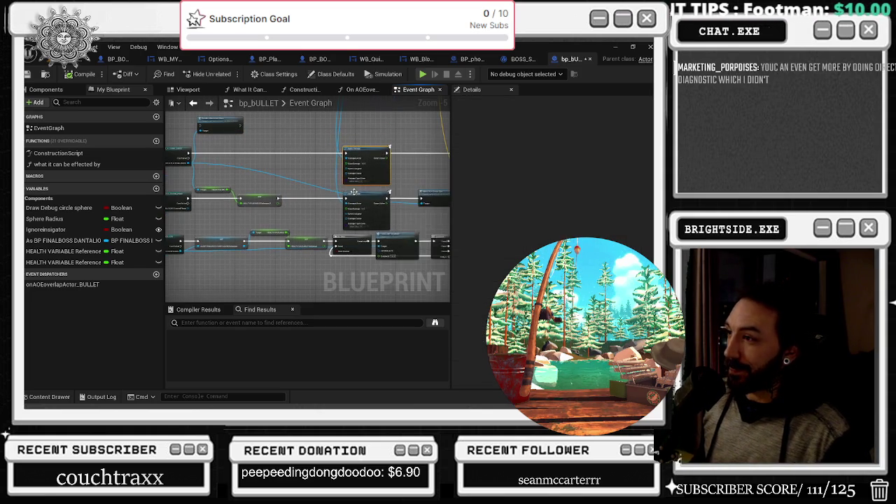
left_click(359, 240)
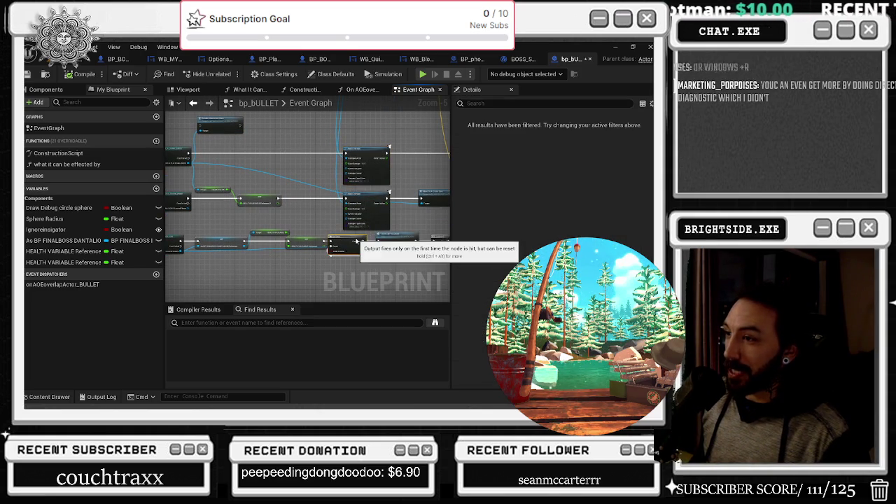
left_click_drag(357, 241, 364, 242)
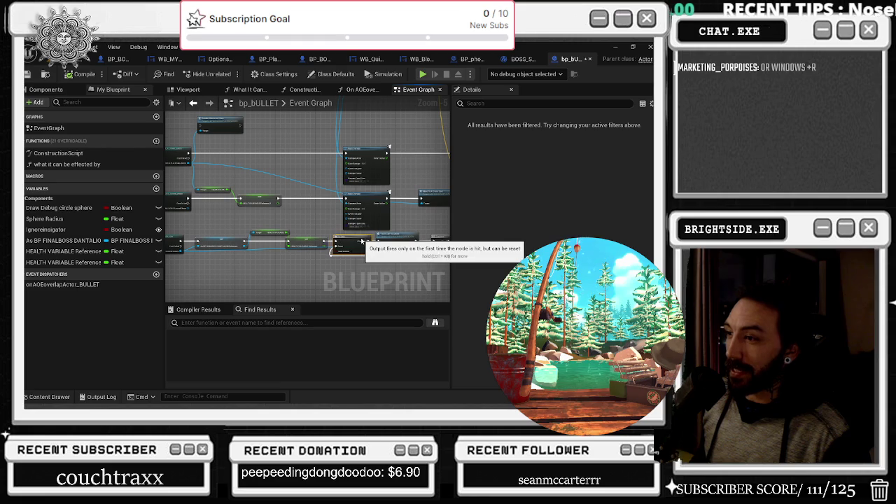
scroll(322, 255, "up", 3)
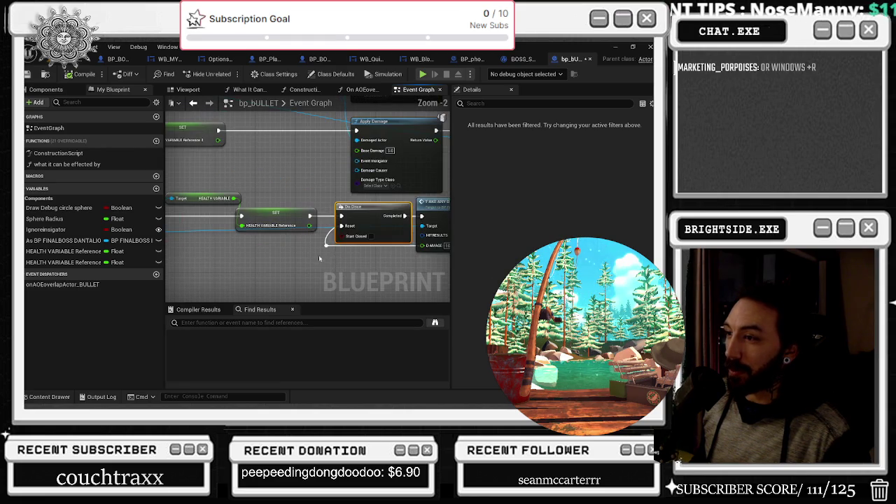
left_click(328, 247)
left_click_drag(352, 206, 346, 205)
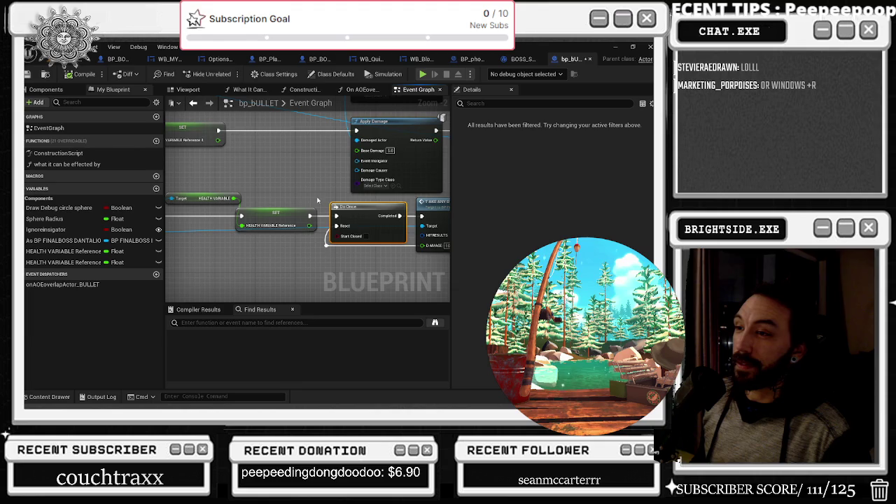
left_click_drag(255, 173, 317, 242)
scroll(318, 242, "down", 2)
left_click_drag(303, 140, 301, 195)
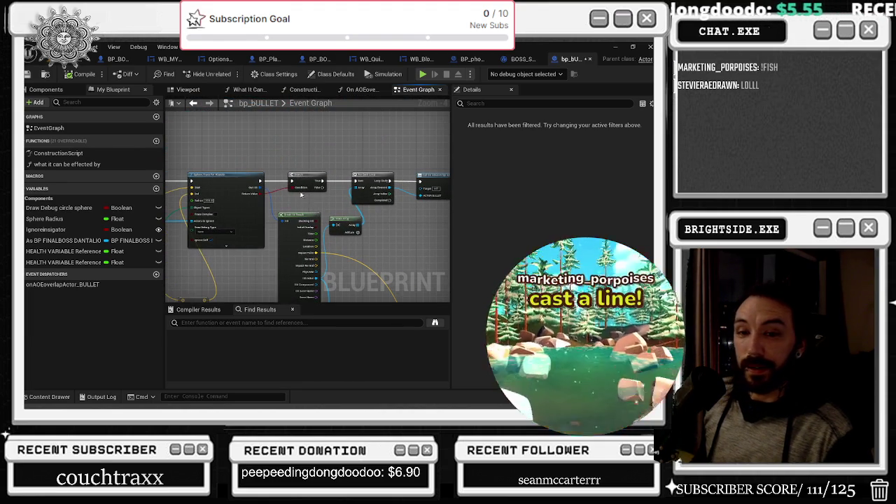
scroll(253, 236, "down", 2)
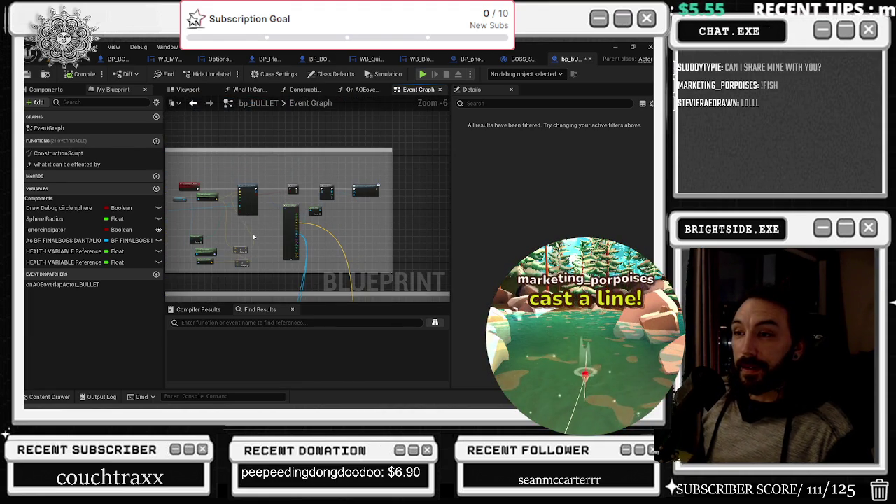
mouse_move(255, 237)
left_mouse_down()
mouse_move(324, 216)
mouse_move(403, 74)
left_mouse_up()
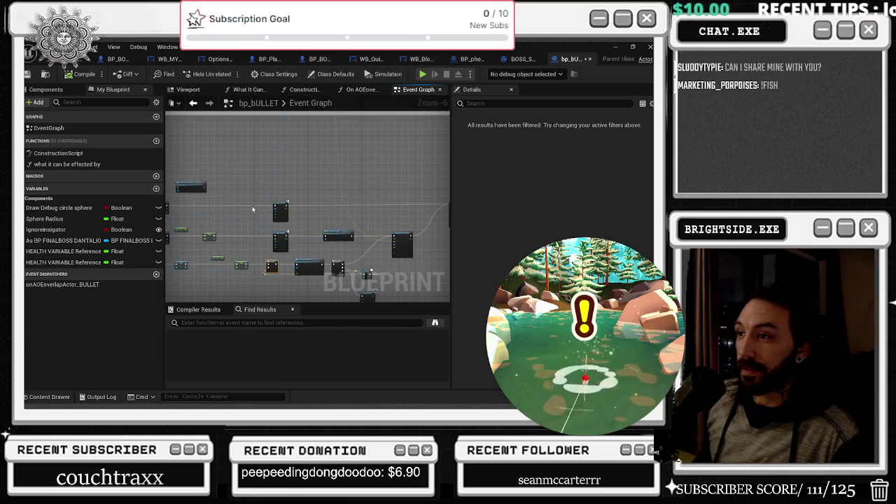
scroll(329, 187, "up", 2)
left_click_drag(330, 187, 296, 160)
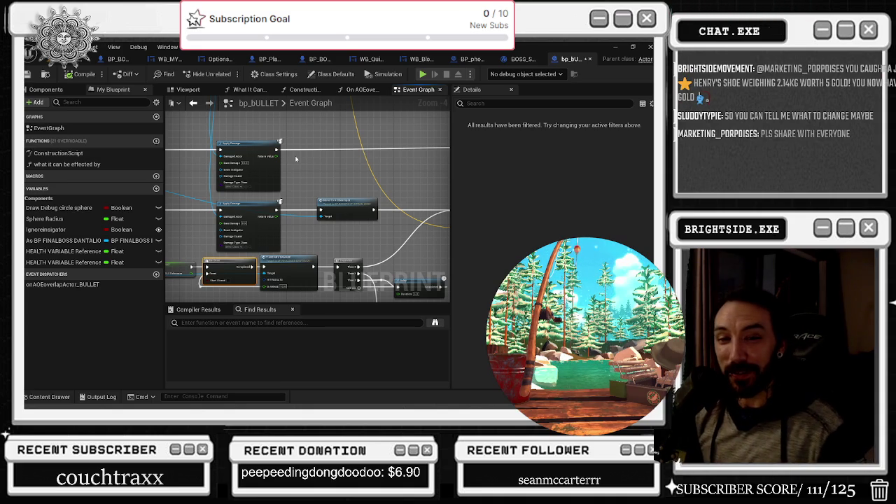
- Nudge the HEALTH VARIABLE getter up and inspect the SET HEALTH VARIABLE Reference and Do Once nodes
left_click_drag(383, 194, 391, 121)
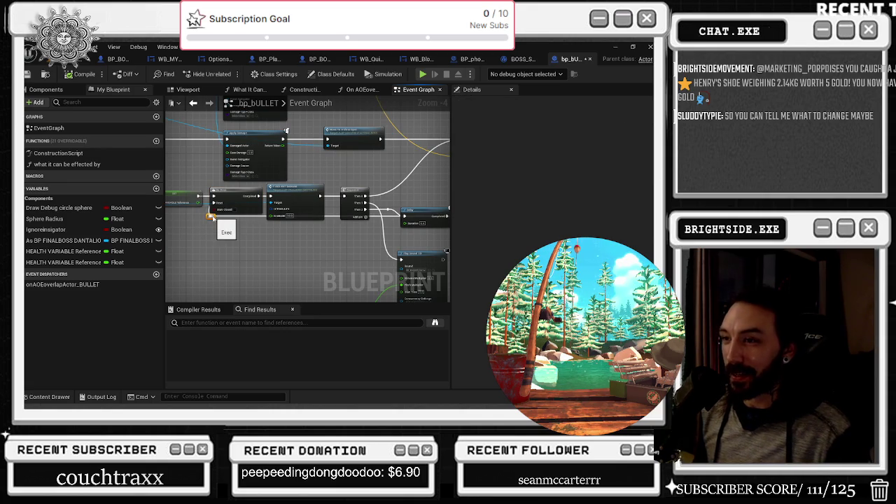
mouse_move(244, 242)
left_mouse_down()
mouse_move(277, 248)
mouse_move(336, 226)
left_mouse_up()
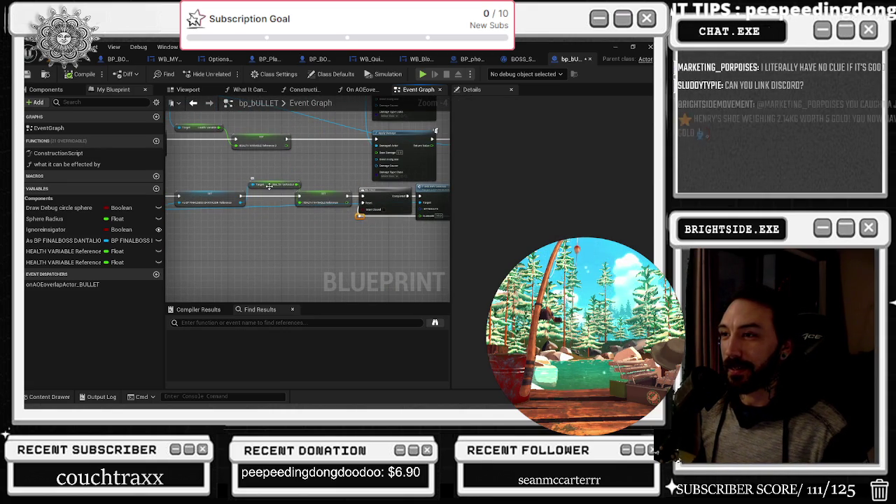
left_click(262, 183)
left_click_drag(262, 184, 265, 176)
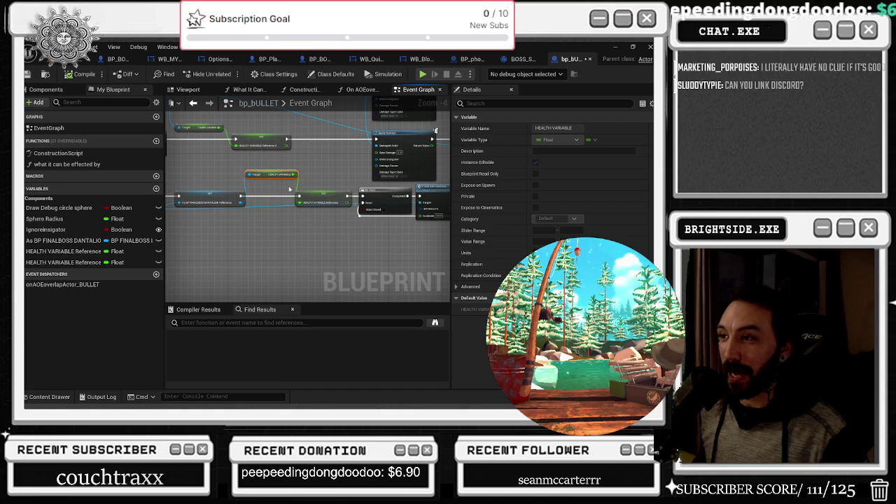
left_click(319, 200)
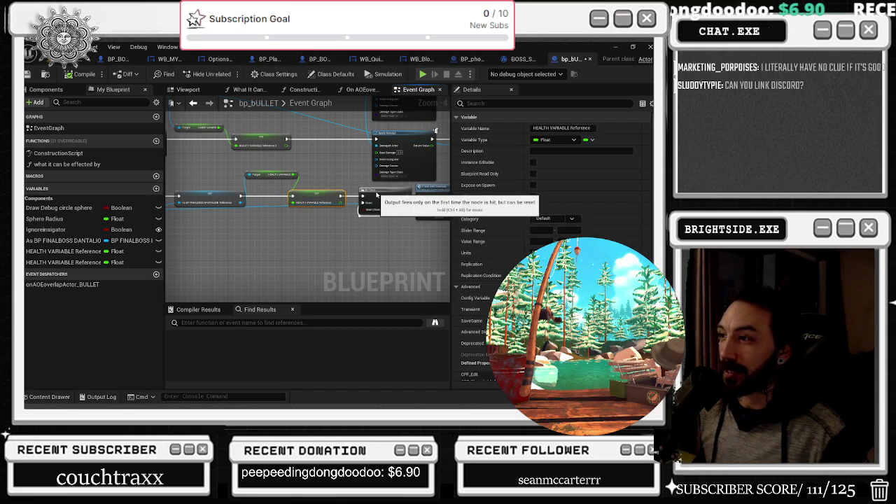
left_click(373, 193)
left_click_drag(376, 193, 309, 215)
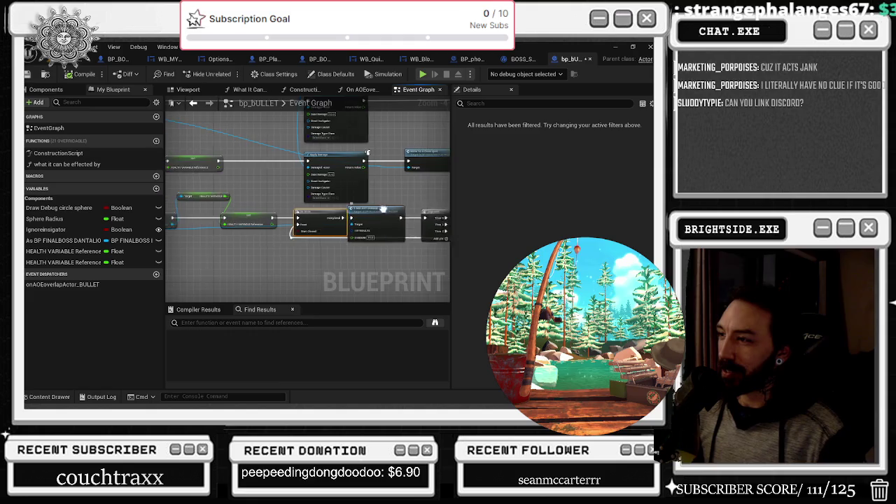
left_click_drag(364, 210, 290, 218)
left_click(251, 225)
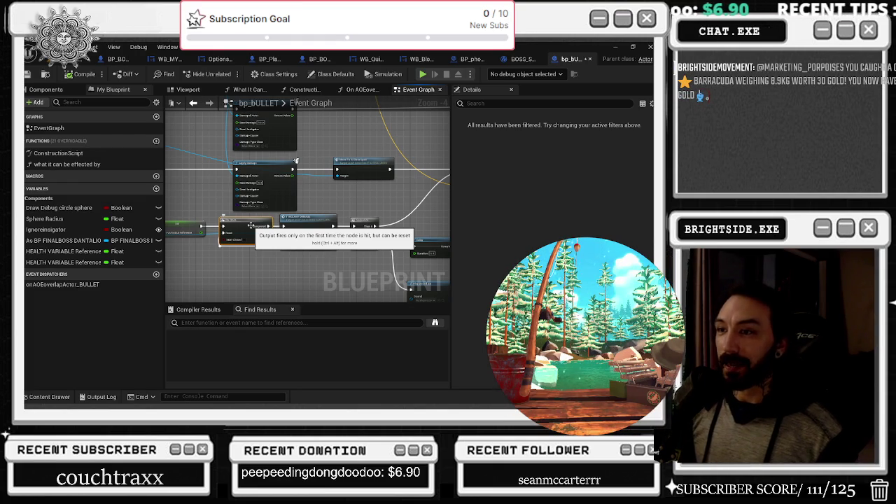
- In the level editor, save all changes including bp_BULLET and start Play In Editor
left_click(85, 59)
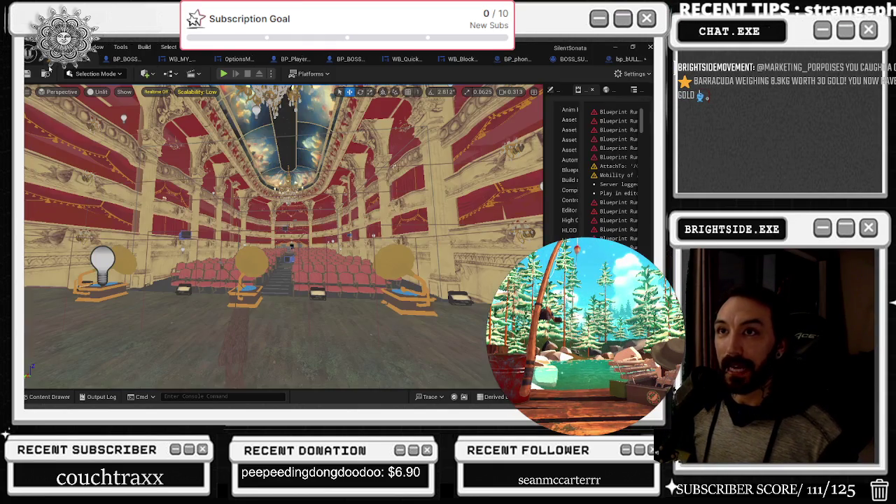
left_click(28, 73)
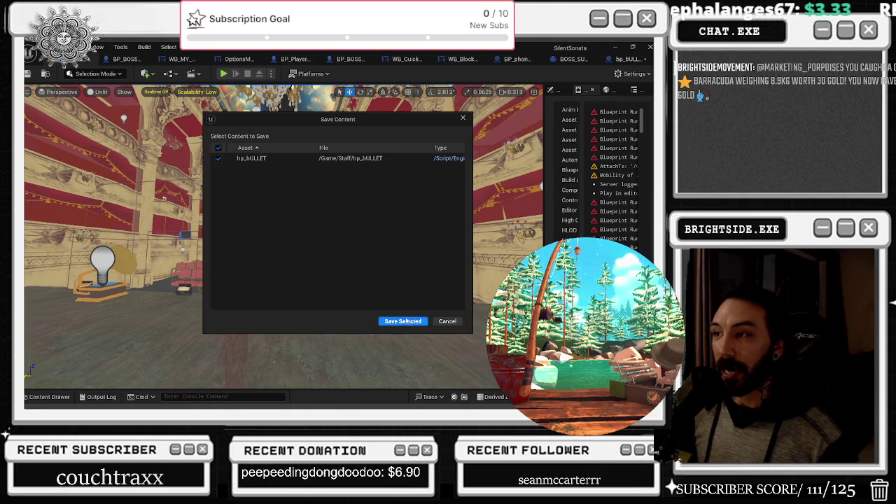
left_click(402, 321)
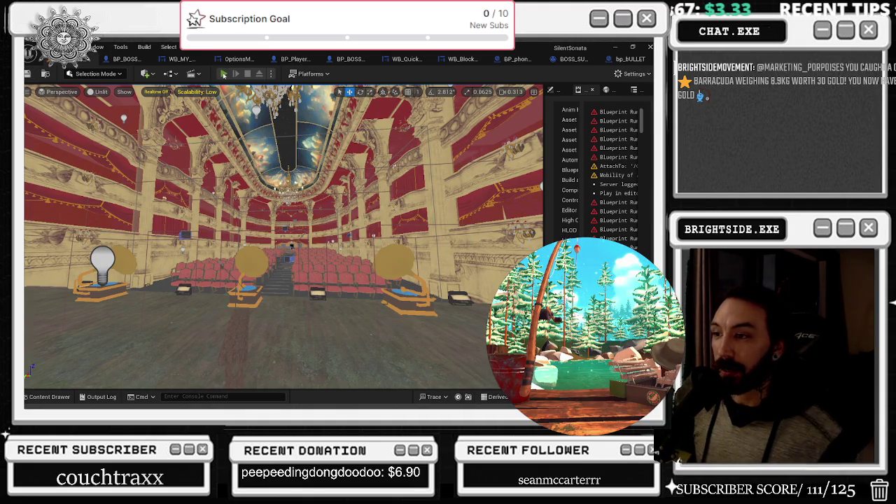
left_click(223, 74)
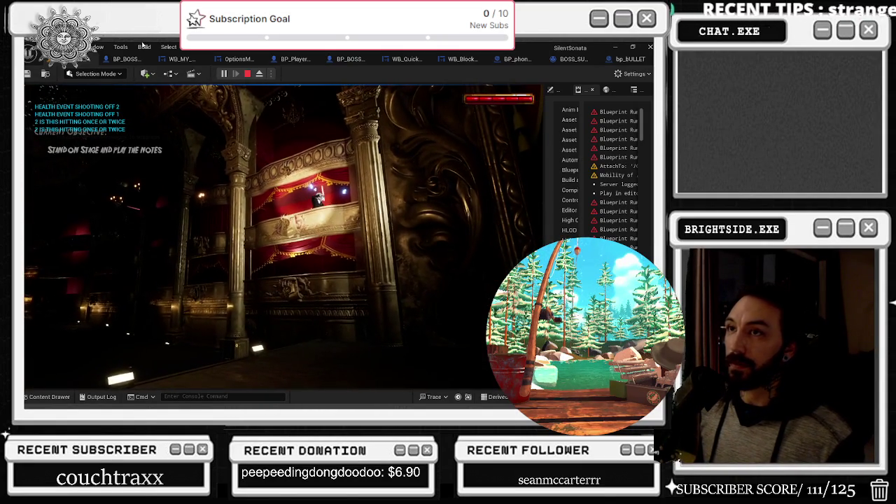
- Stop the opera-house Play In Editor session after testing the boss fight
key("Escape")
- Open the boss Take Damage graph and view the DEATH and falling body sections
left_click(305, 89)
scroll(334, 198, "down", 6)
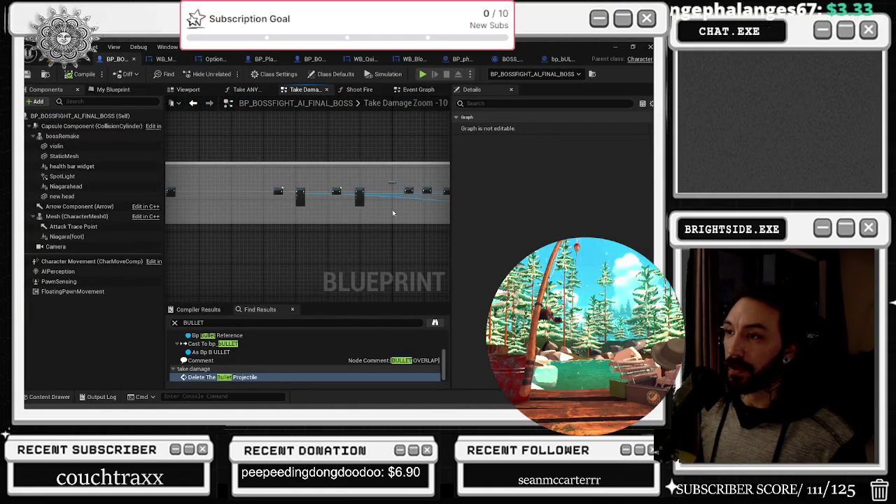
left_click_drag(296, 286, 414, 259)
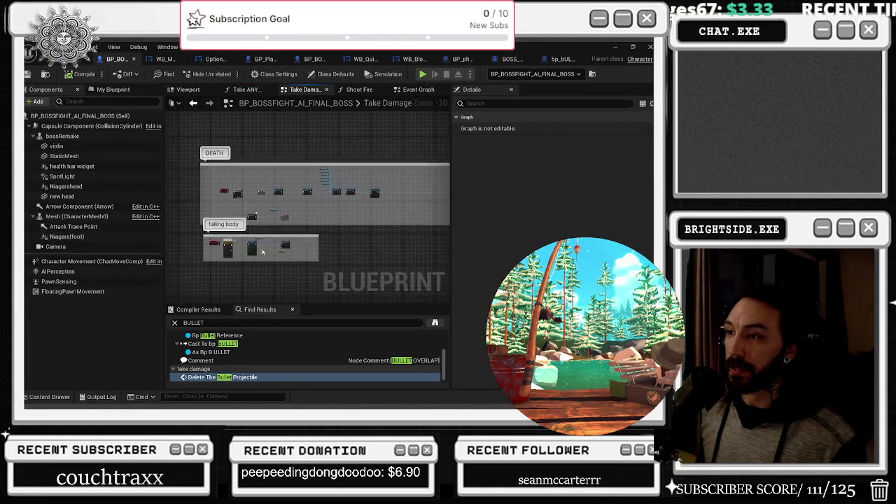
scroll(224, 263, "up", 6)
left_click_drag(259, 231, 311, 228)
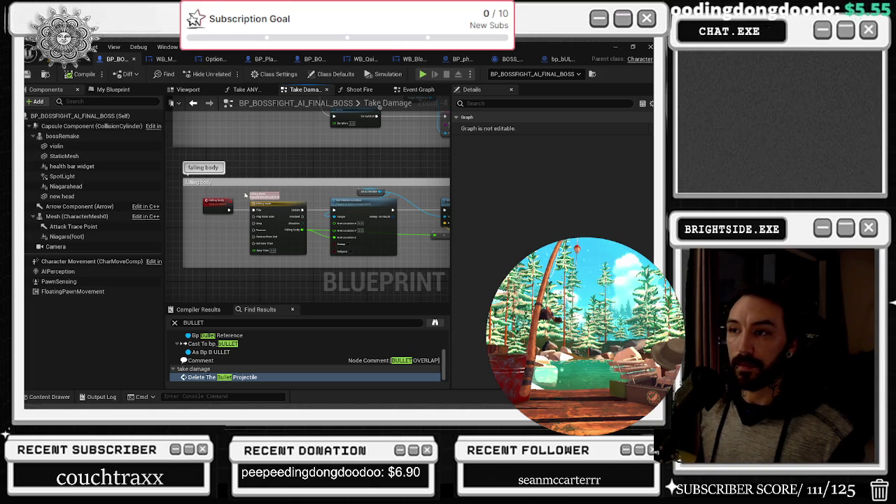
- Review the damage chain's spawn effect nodes and locate the NS_Compression asset
mouse_move(292, 172)
left_mouse_down()
mouse_move(255, 286)
mouse_move(265, 112)
mouse_move(323, 257)
left_mouse_up()
scroll(323, 257, "down", 5)
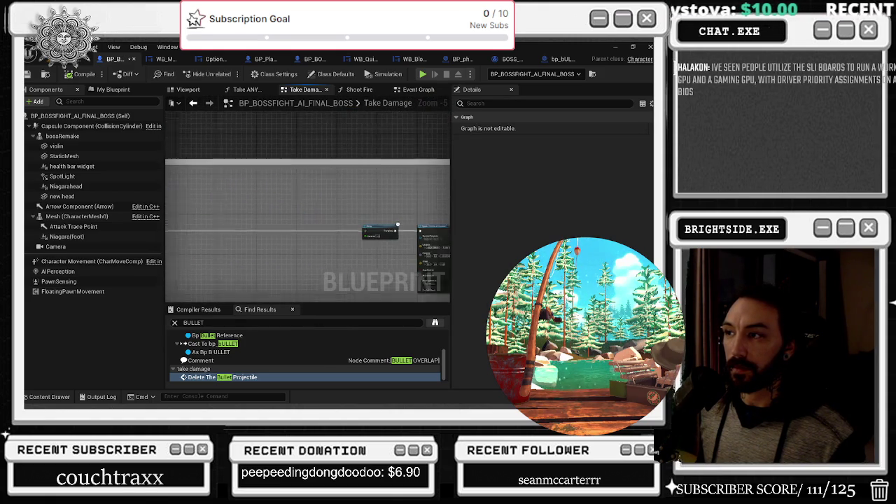
left_click_drag(313, 214, 282, 211)
left_click_drag(340, 207, 258, 181)
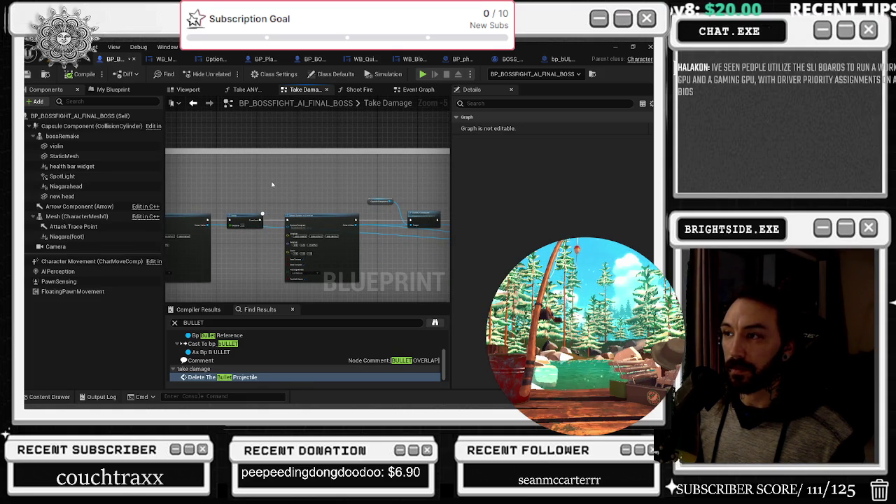
left_click_drag(421, 180, 350, 184)
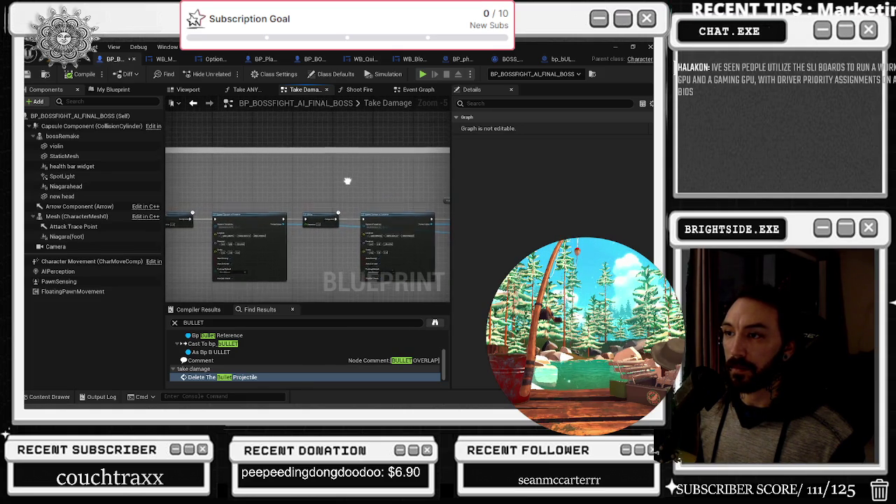
scroll(227, 218, "up", 5)
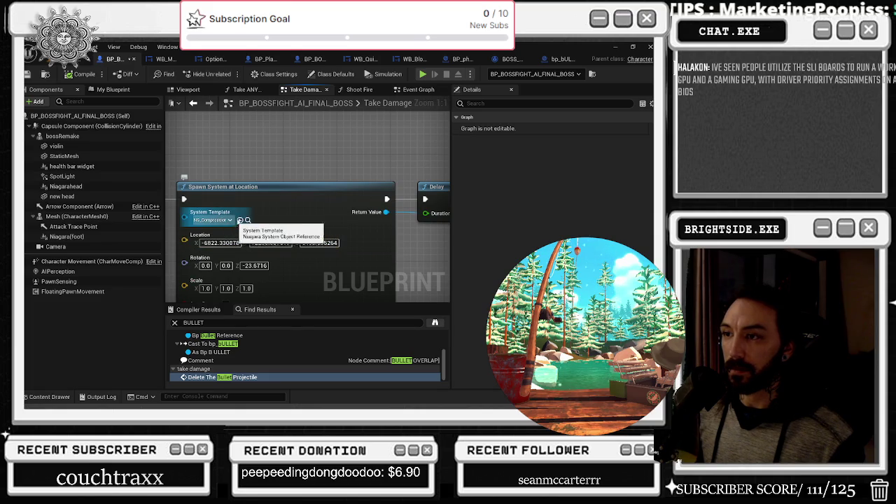
left_click(248, 220)
left_click(271, 170)
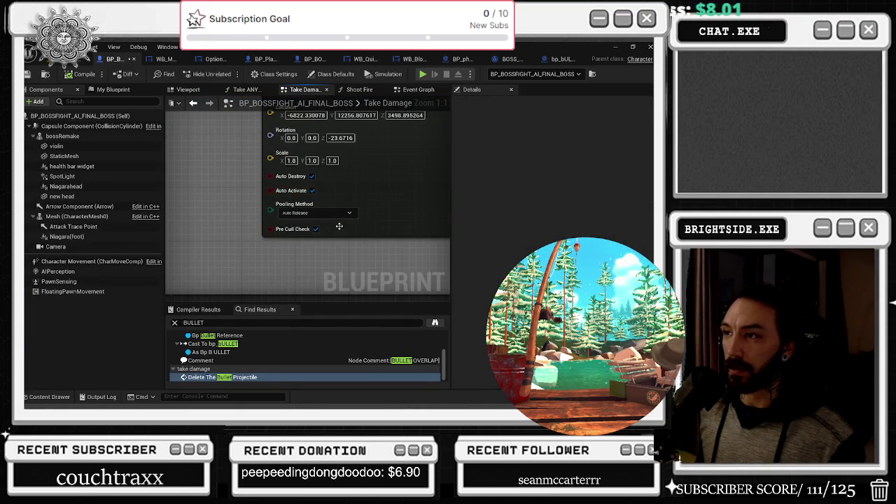
scroll(193, 194, "down", 5)
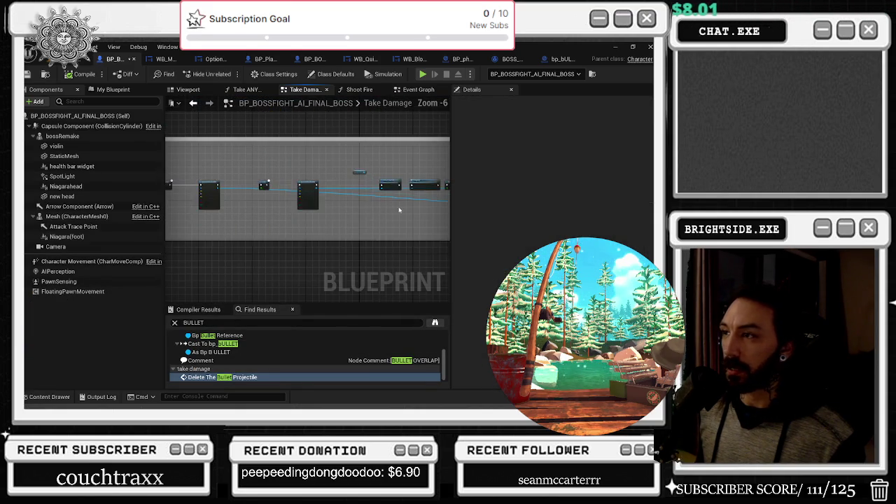
left_click(196, 149)
key("ctrl+a")
mouse_move(306, 180)
left_mouse_down()
mouse_move(265, 203)
mouse_move(306, 204)
left_mouse_up()
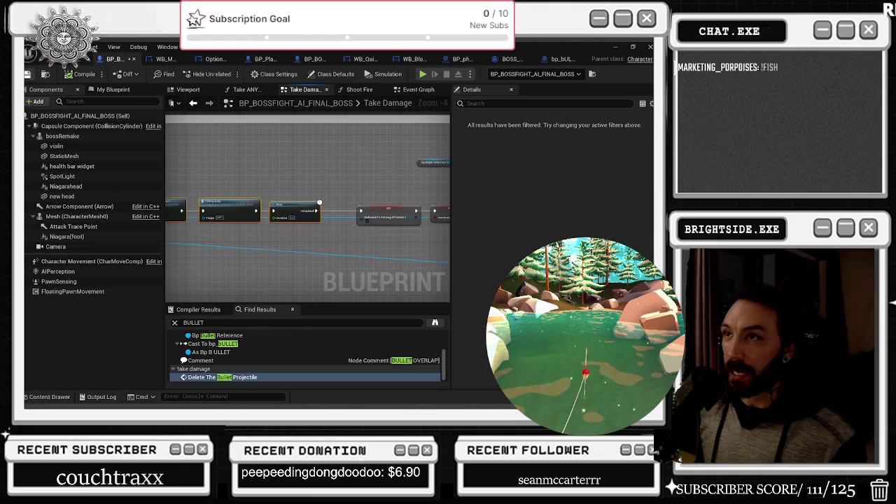
- Check the Shoot Fire projectile spawning and the Take ANY DAMAGE Spawn Emitter at Location node
left_click(359, 90)
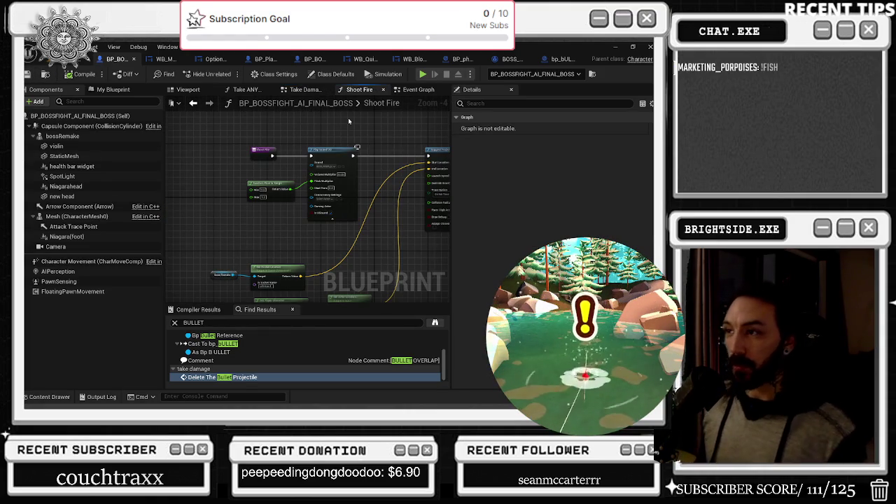
left_click_drag(418, 193, 294, 200)
mouse_move(420, 161)
left_mouse_down()
mouse_move(336, 140)
mouse_move(313, 105)
left_mouse_up()
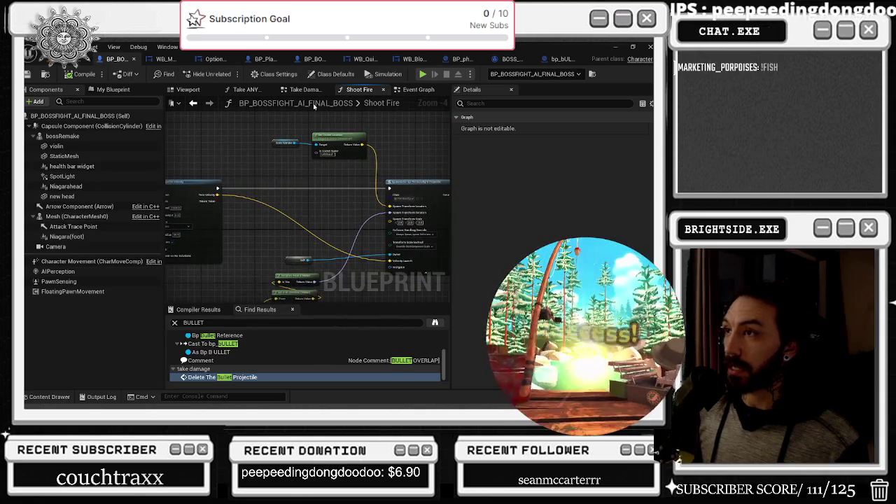
left_click(247, 90)
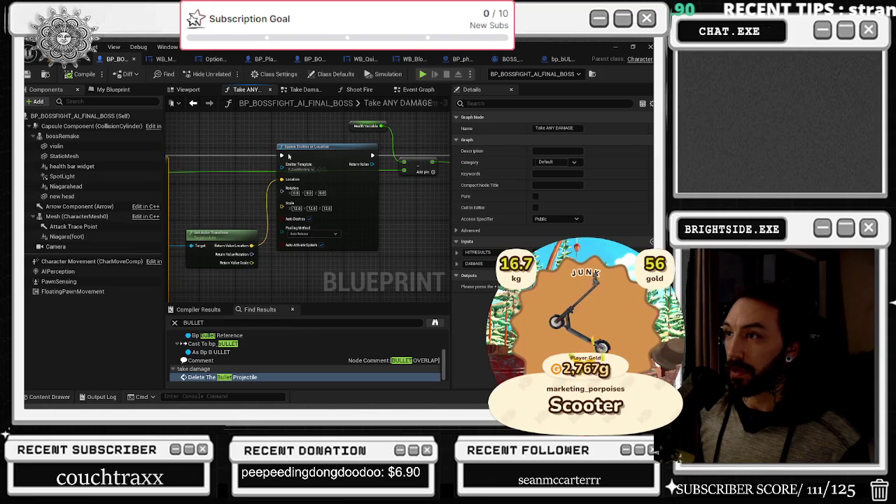
left_click(324, 145)
- Back in Take Damage, relocate NS_Compression and select the previous search term to replace it
left_click(306, 90)
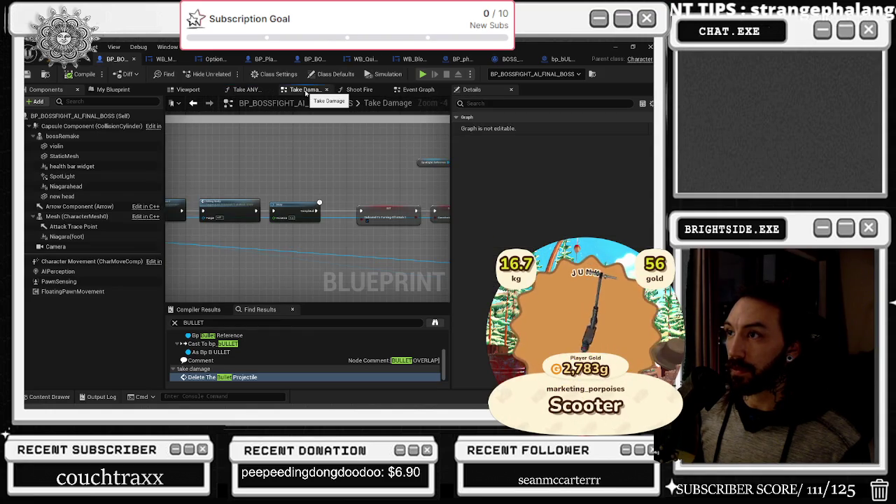
scroll(263, 184, "up", 2)
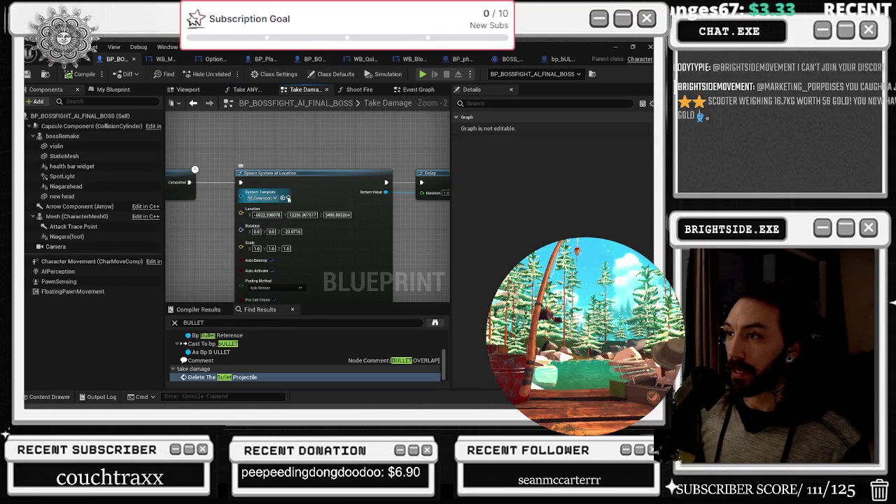
left_click(288, 197)
scroll(262, 145, "down", 4)
left_click(262, 145)
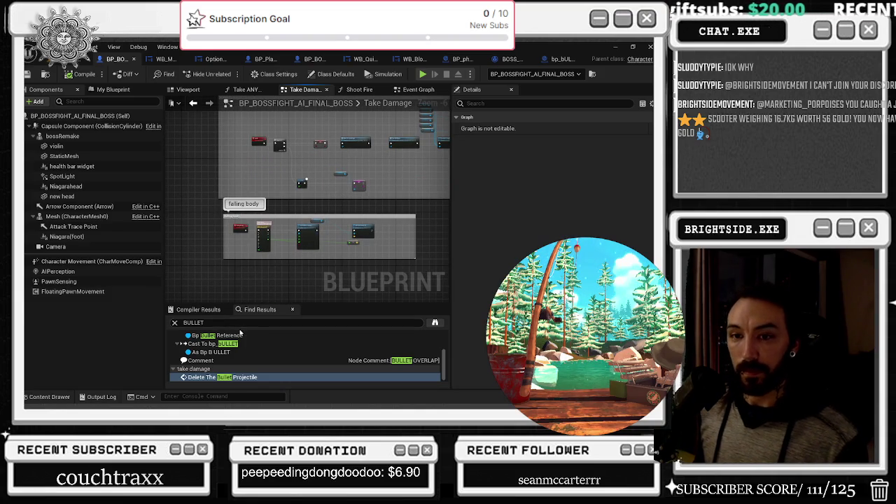
double_click(193, 322)
- Search the find results for DAMAGE and inspect the Apply Damage matches, then open Take Damage
type("DAMAGE")
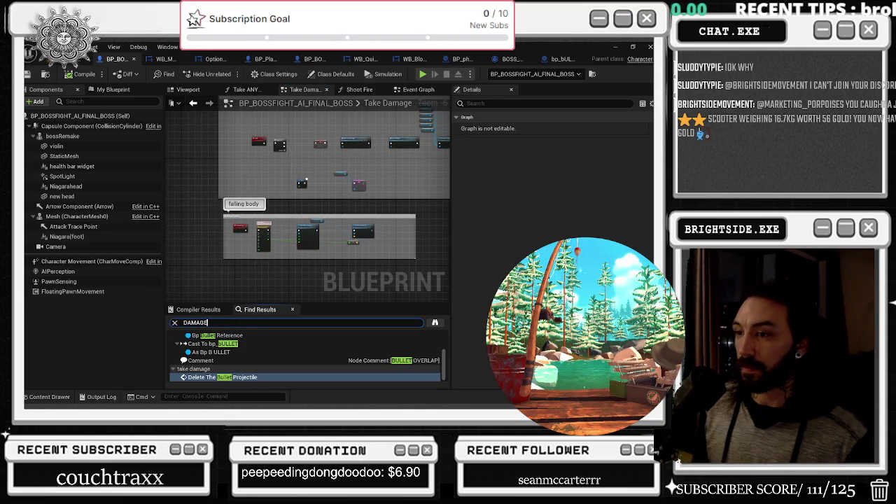
double_click(238, 352)
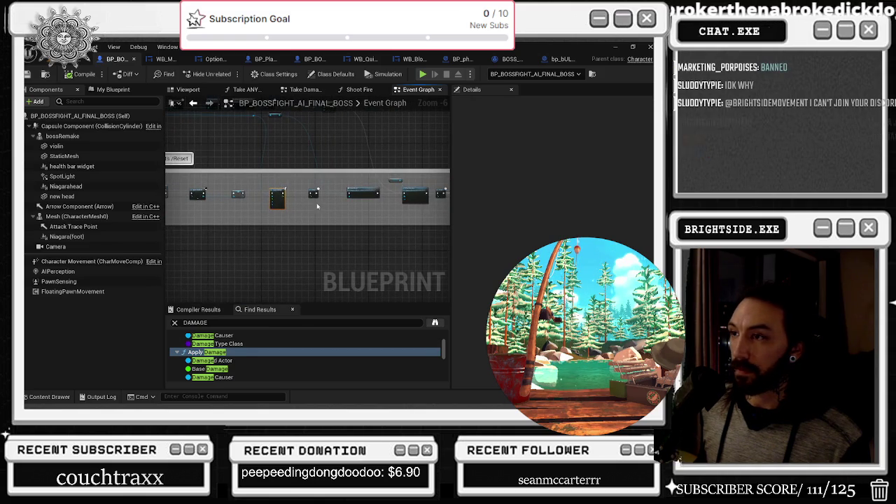
scroll(319, 192, "down", 5)
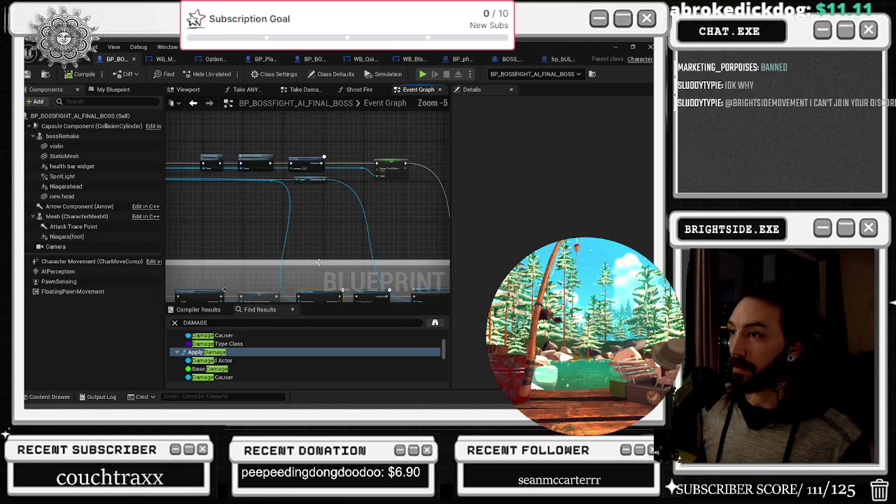
scroll(294, 211, "up", 2)
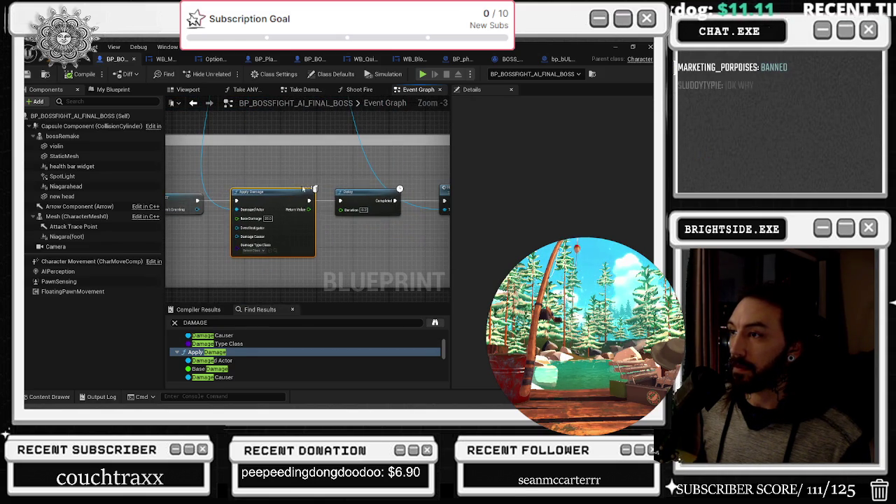
left_click_drag(294, 234, 232, 230)
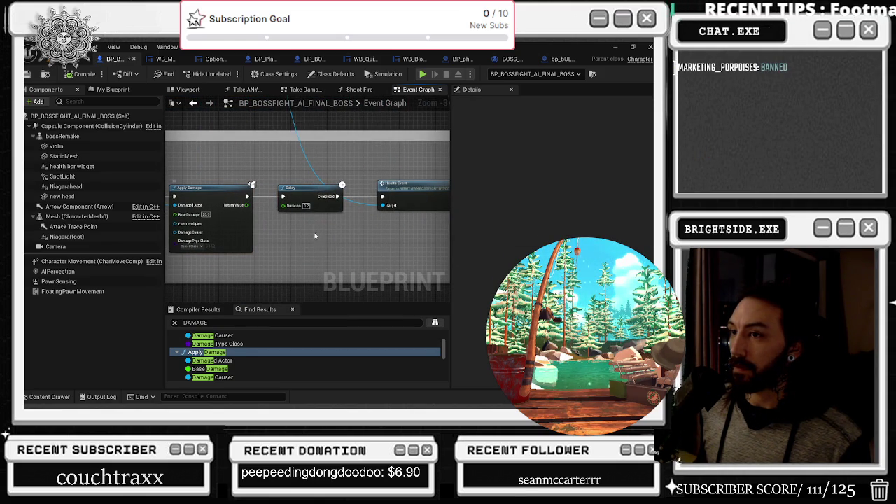
left_click_drag(324, 234, 266, 229)
double_click(236, 360)
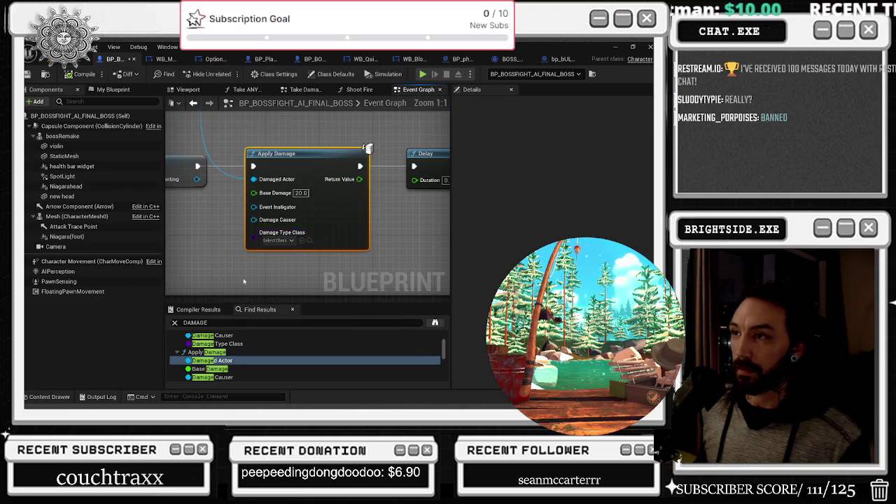
scroll(231, 368, "down", 2)
left_click(223, 373)
double_click(223, 374)
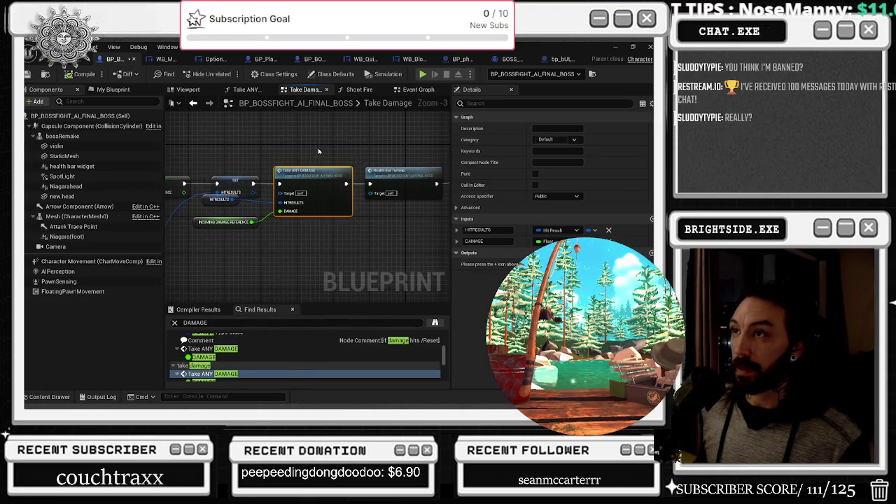
- Compare the Take ANY DAMAGE and Take Damage graphs and review the on-getting-hurt event nodes
left_click(254, 91)
left_click(301, 91)
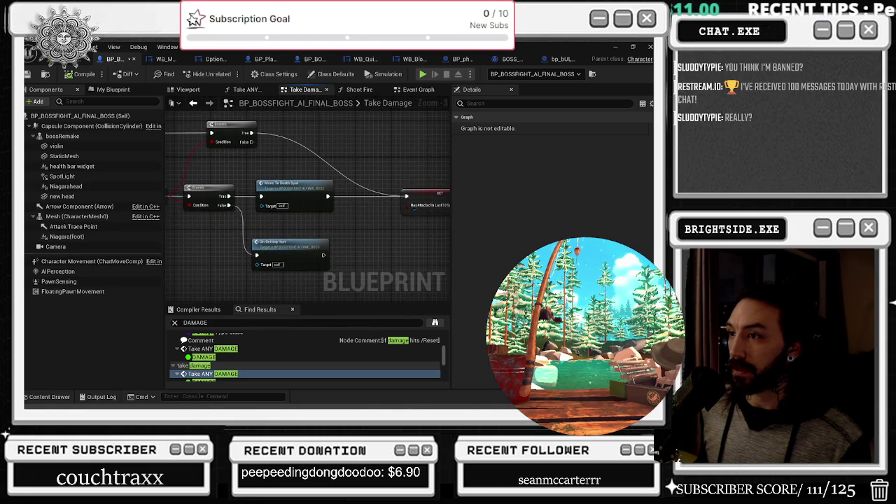
double_click(280, 207)
left_click_drag(293, 215, 224, 170)
mouse_move(233, 250)
left_mouse_down()
mouse_move(213, 252)
mouse_move(203, 210)
left_mouse_up()
left_click(193, 103)
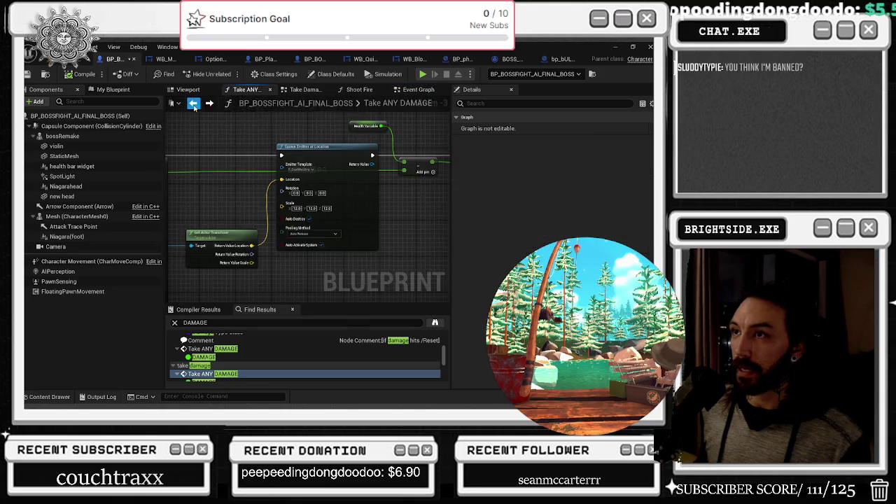
left_click(193, 103)
left_click(193, 103)
- Select the Spawn Emitter Attached node and browse to its P_DualWieldImpact template asset
mouse_move(415, 151)
left_mouse_down()
mouse_move(400, 280)
mouse_move(327, 267)
left_mouse_up()
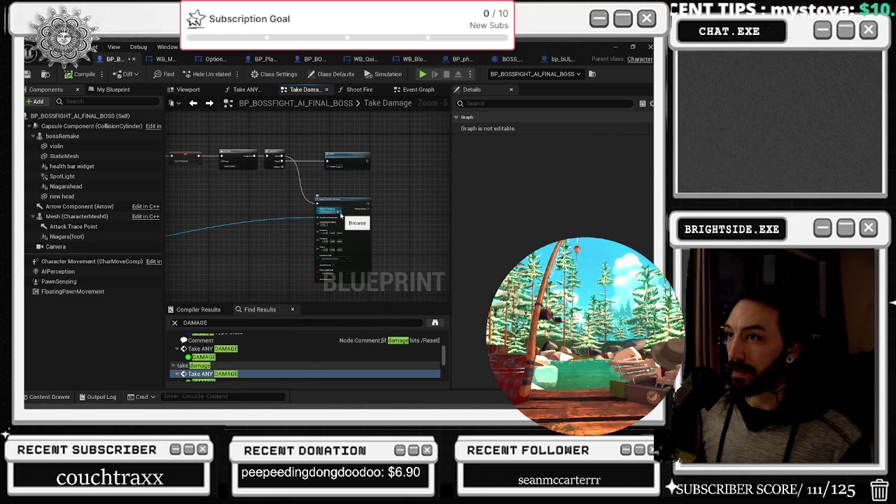
scroll(341, 217, "up", 2)
left_click(337, 219)
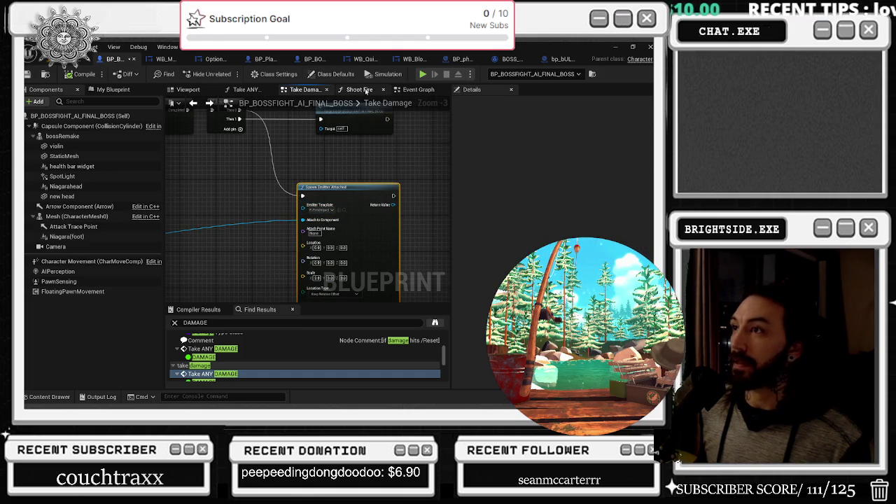
left_click(247, 90)
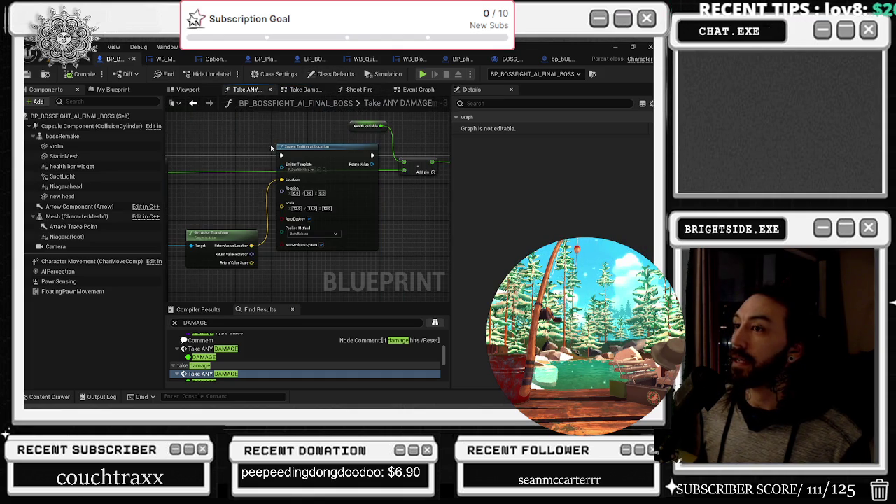
left_click(325, 172)
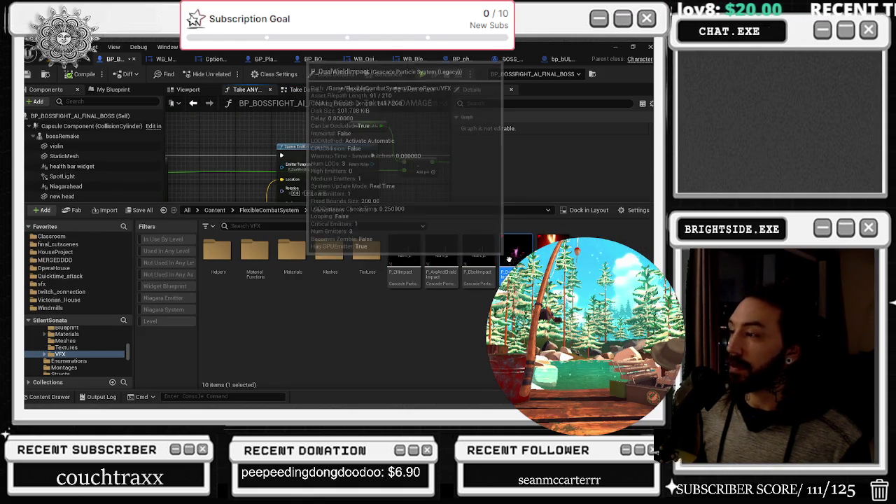
- Open P_DualWieldImpact, toggle the BigFlare emitter's Light module, save, and close Cascade
key("Return")
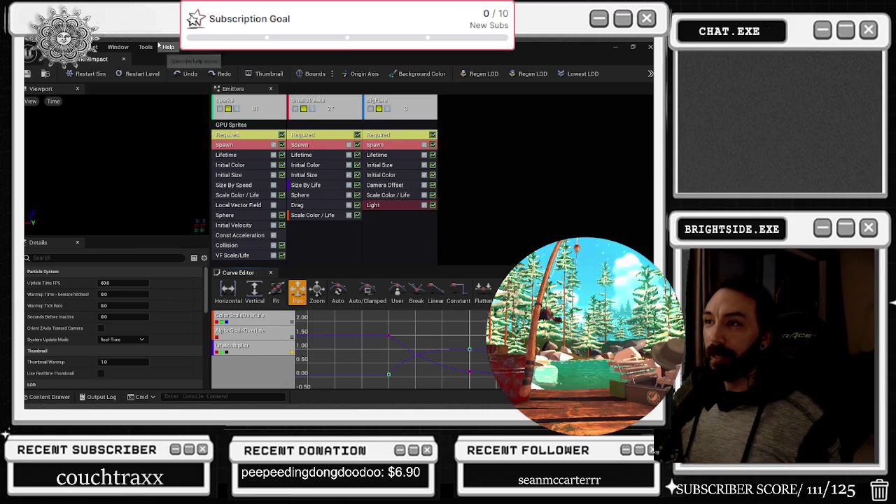
left_click(420, 206)
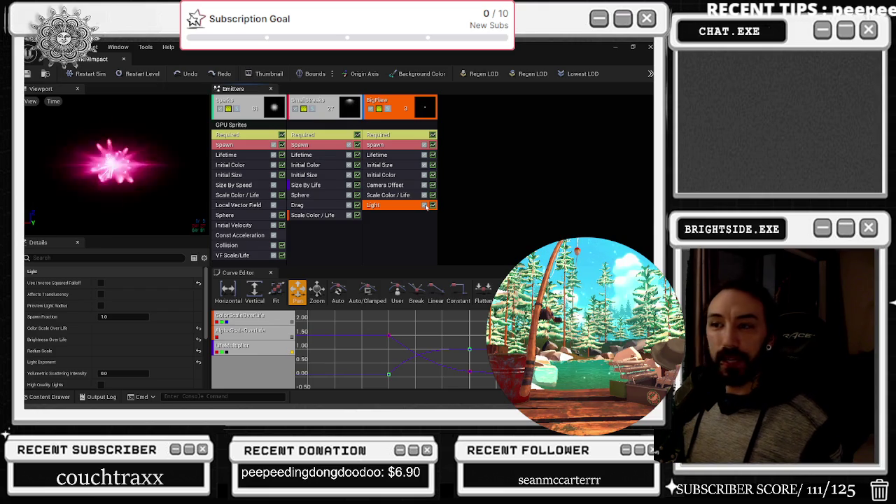
left_click(425, 206)
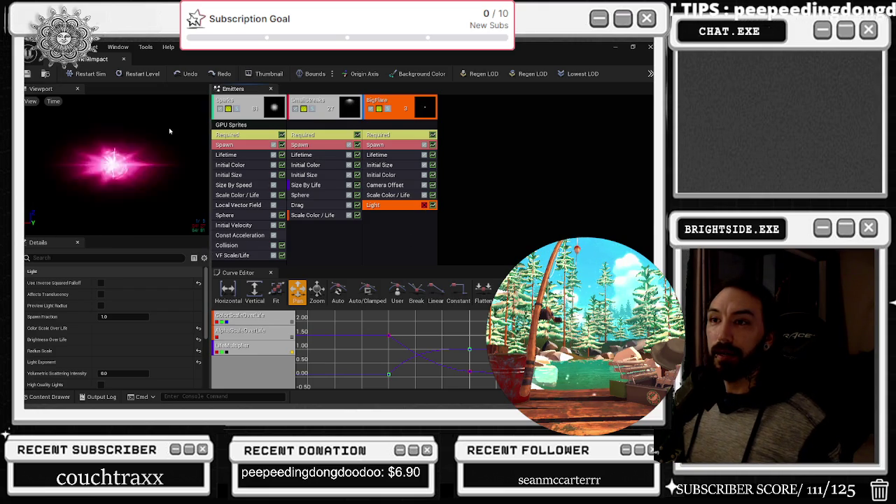
left_click(28, 73)
left_click(123, 59)
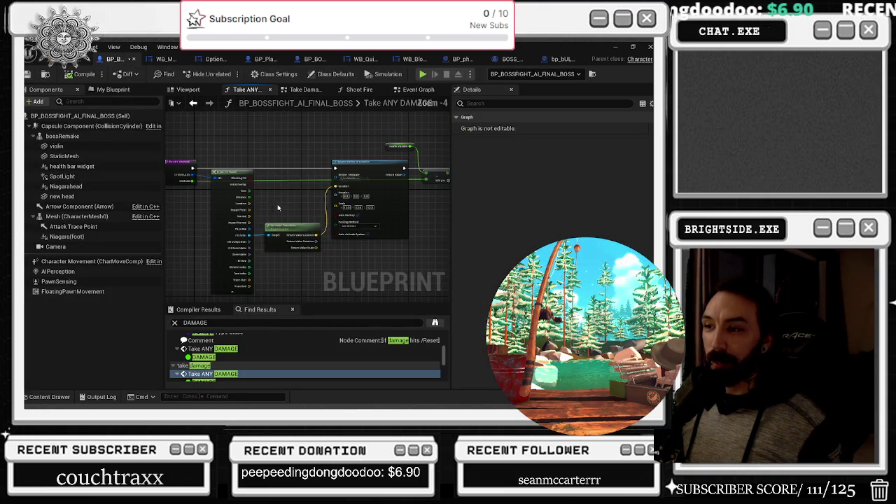
- Save all and center the Shoot Fire graph on the Bp Fire Bossfight Projectile spawn node
left_click(27, 74)
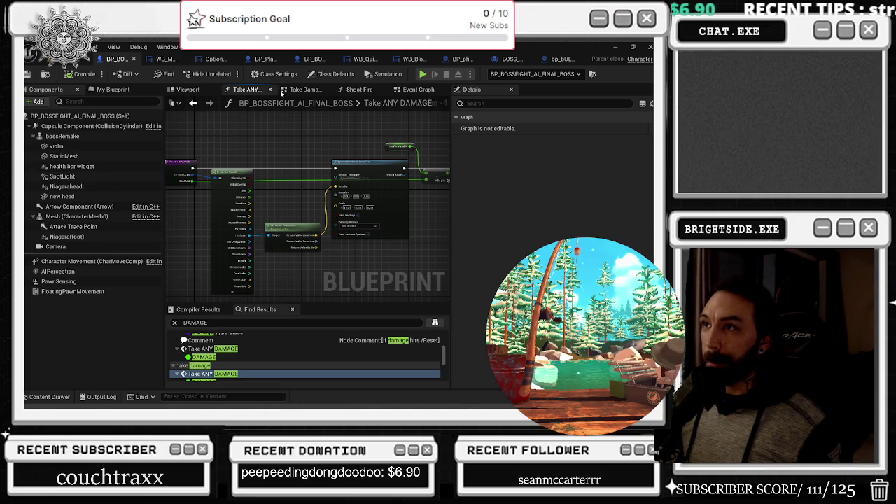
left_click(359, 90)
mouse_move(272, 125)
left_mouse_down()
mouse_move(367, 160)
mouse_move(340, 159)
left_mouse_up()
left_click_drag(323, 128, 267, 151)
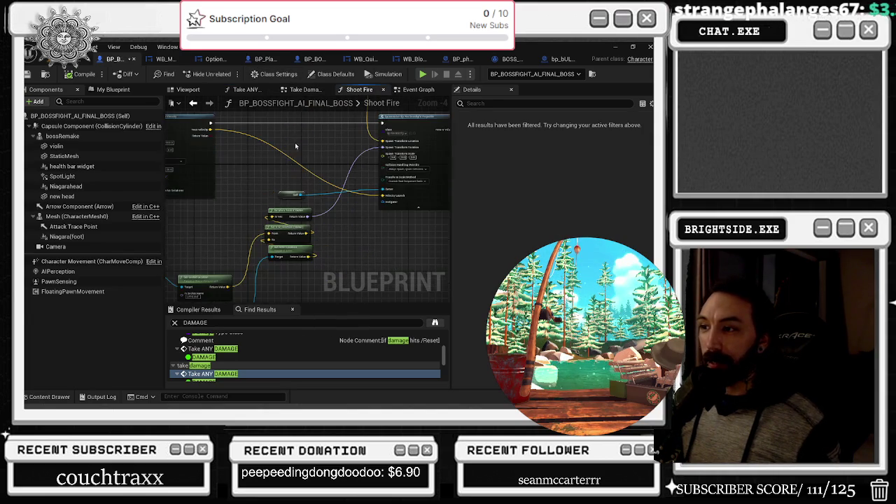
left_click_drag(376, 237, 458, 212)
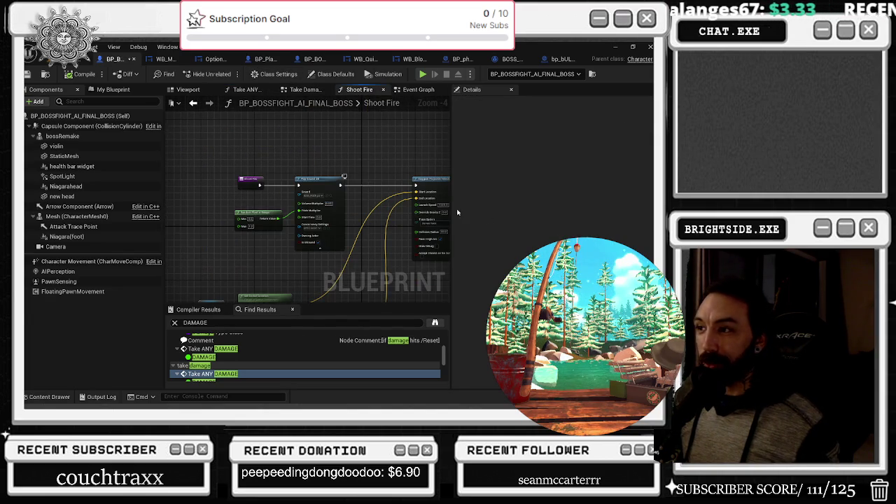
left_click_drag(359, 163, 261, 129)
left_click_drag(351, 144, 269, 142)
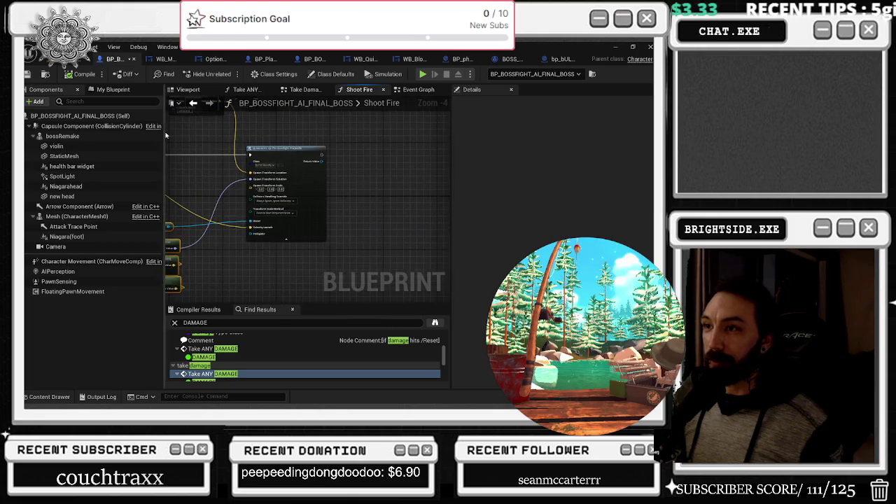
scroll(299, 131, "up", 4)
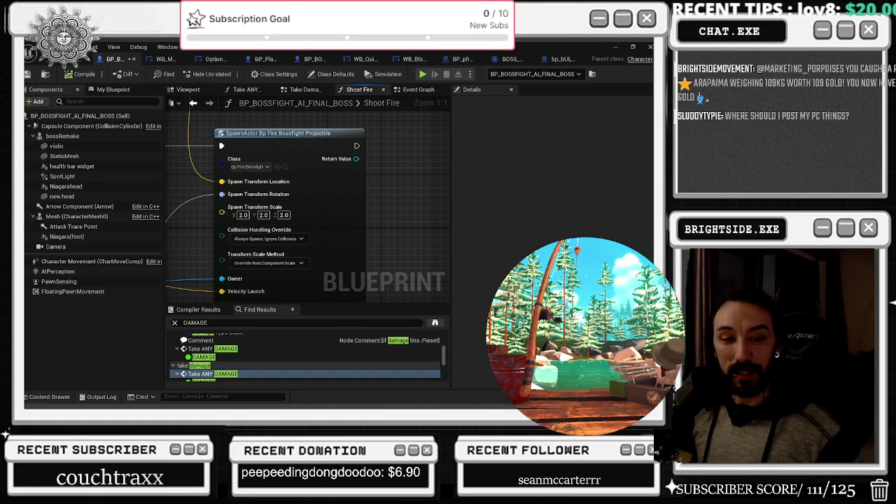
- Switch to Edge and run a Google search for arapaima in a new tab
key("alt+Tab")
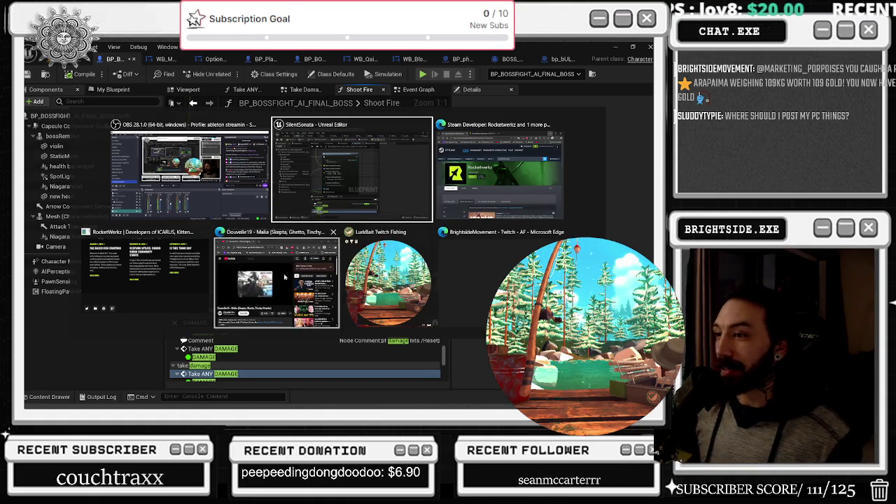
key("alt+Tab")
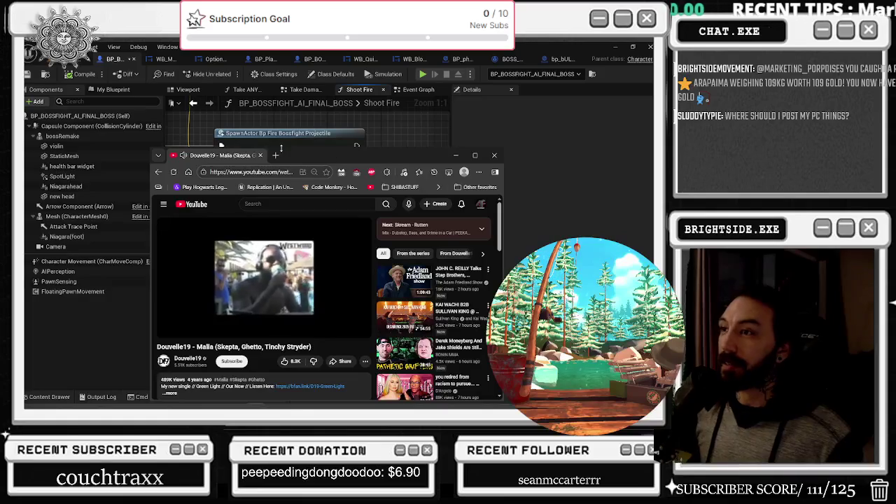
left_click(278, 156)
type("ARIOP")
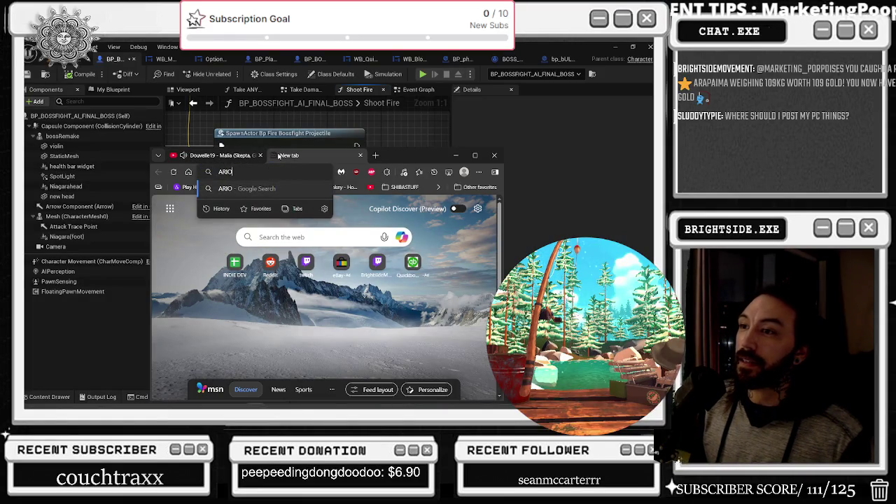
type("IAMO")
key("BackSpace")
type("A")
key("Return")
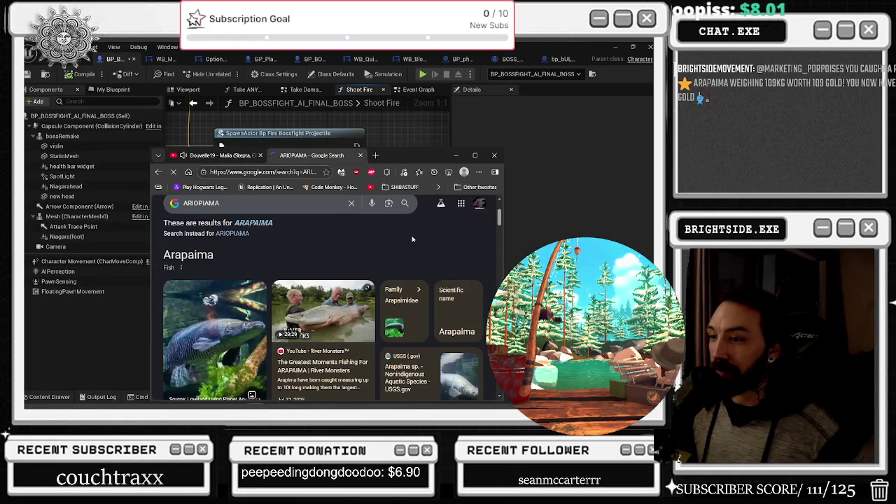
- Open an arapaima image's NBC News article in a new tab, read it, and close it
left_click(475, 155)
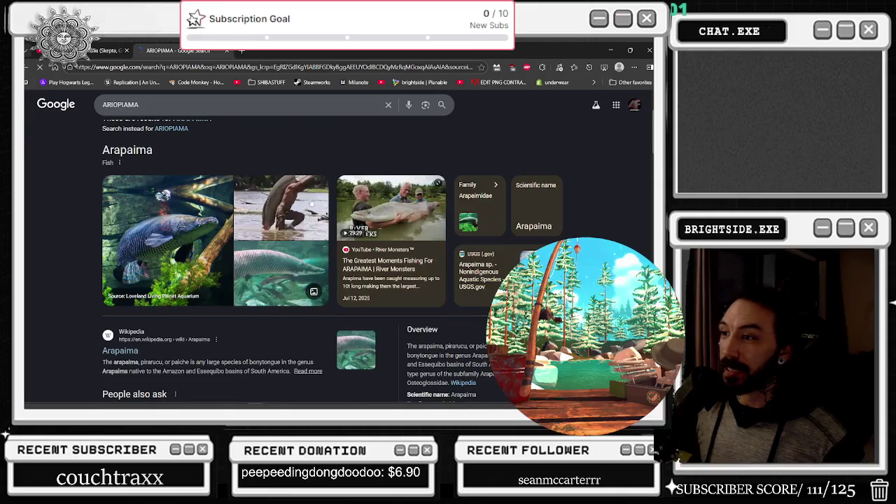
left_click(280, 207)
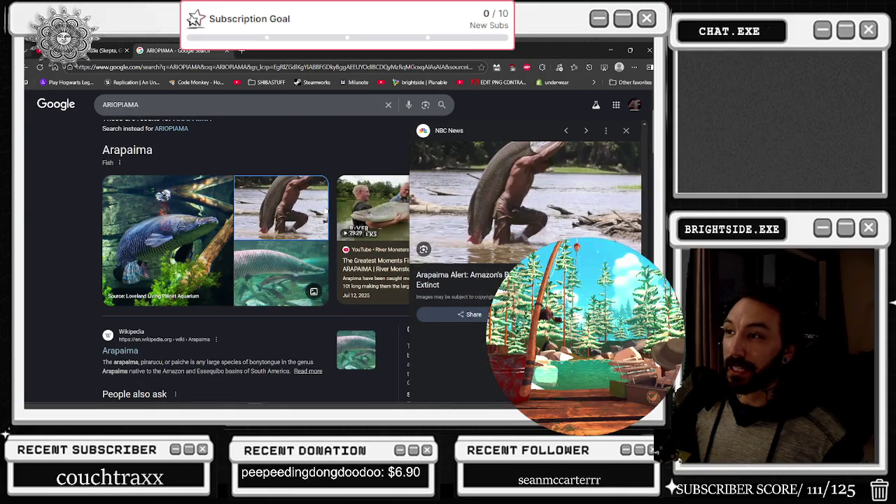
right_click(519, 199)
left_click(507, 195)
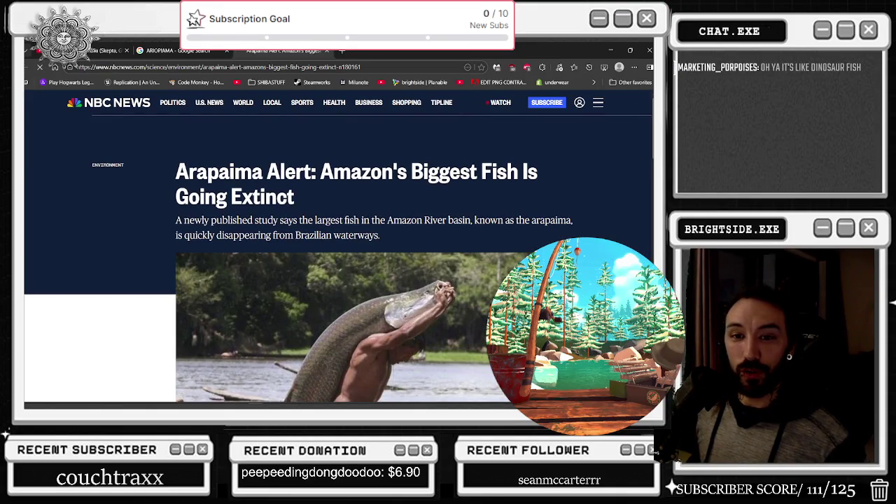
scroll(448, 243, "down", 3)
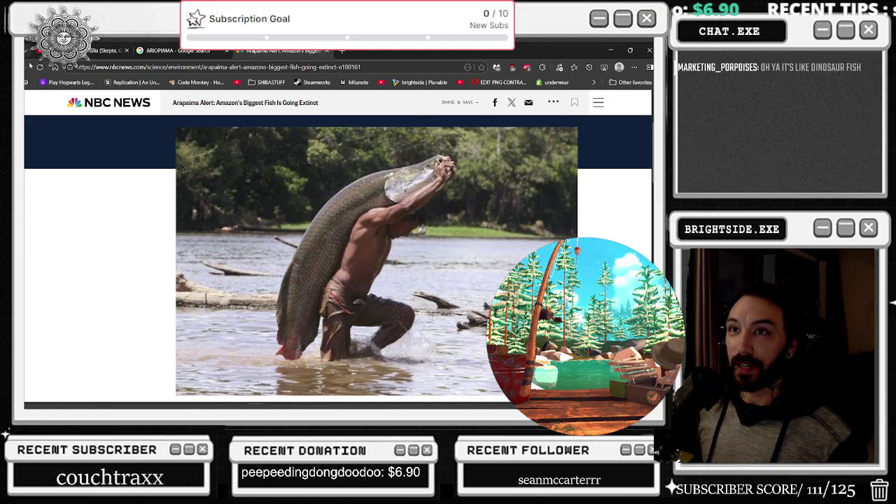
left_click(326, 51)
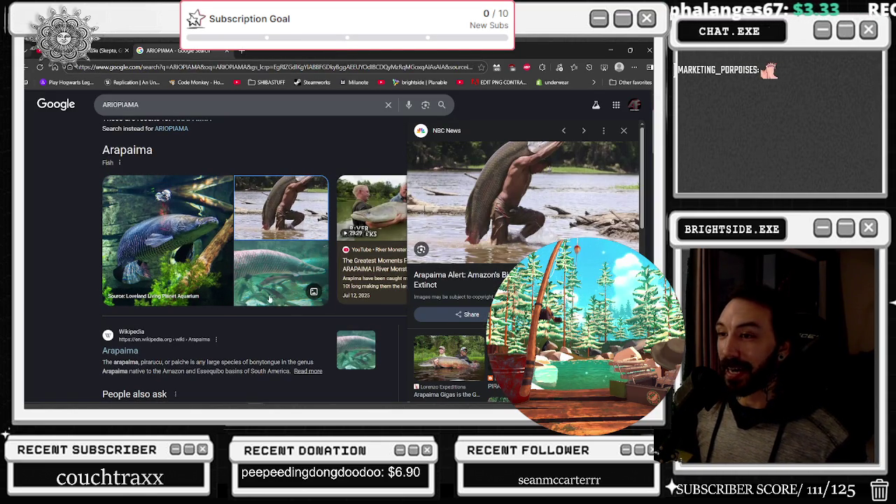
- Browse more arapaima images including the Flylords Mag photo, then close the search and minimize Edge
key("Right")
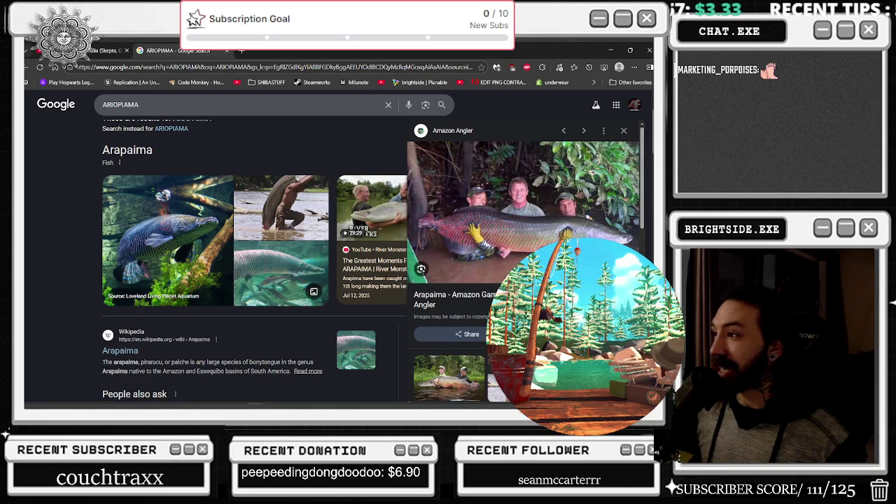
scroll(560, 240, "down", 1)
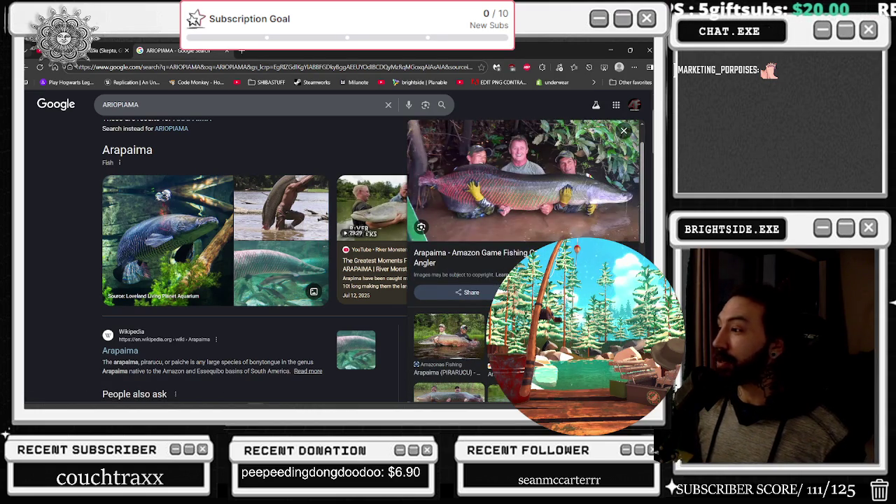
scroll(525, 210, "down", 1)
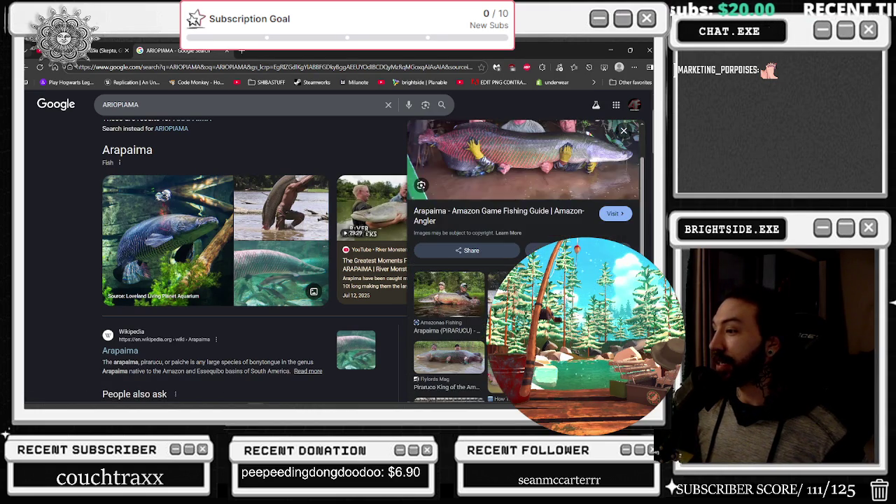
left_click(428, 365)
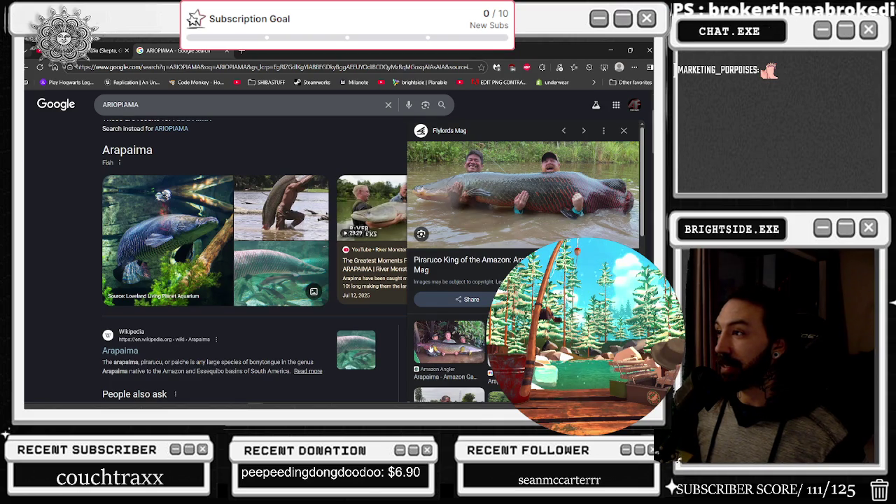
scroll(595, 175, "down", 3)
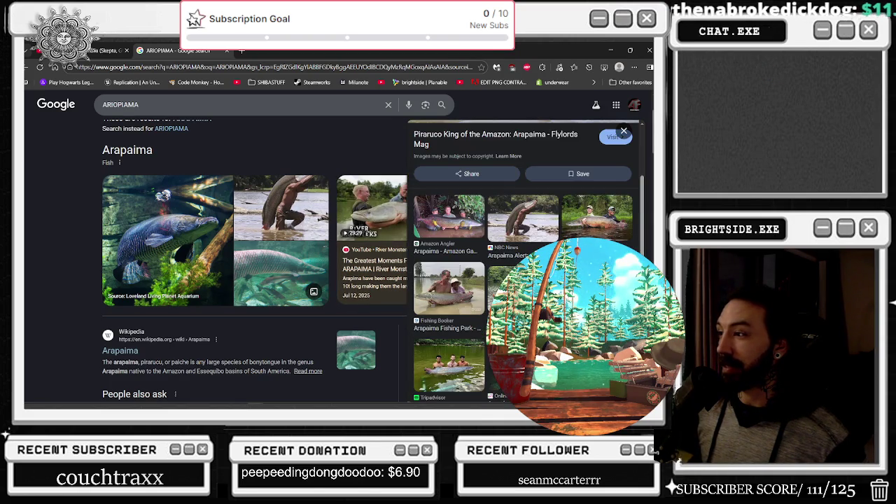
scroll(595, 175, "down", 3)
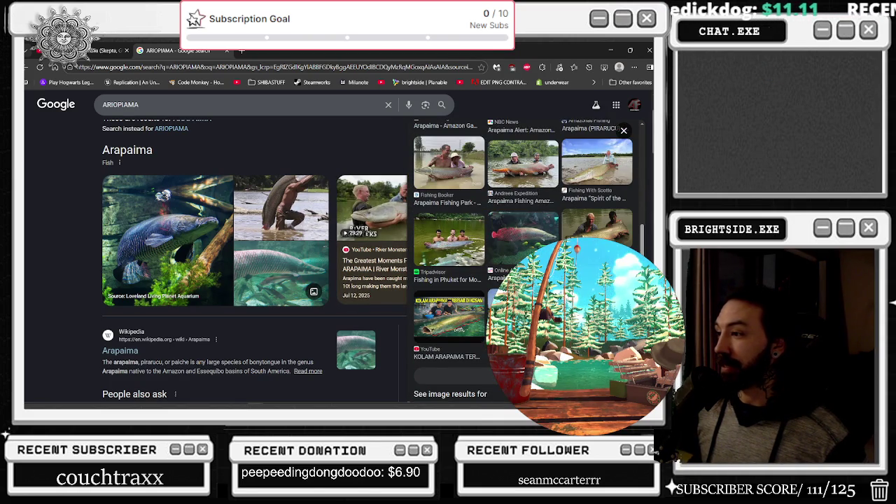
scroll(595, 176, "up", 2)
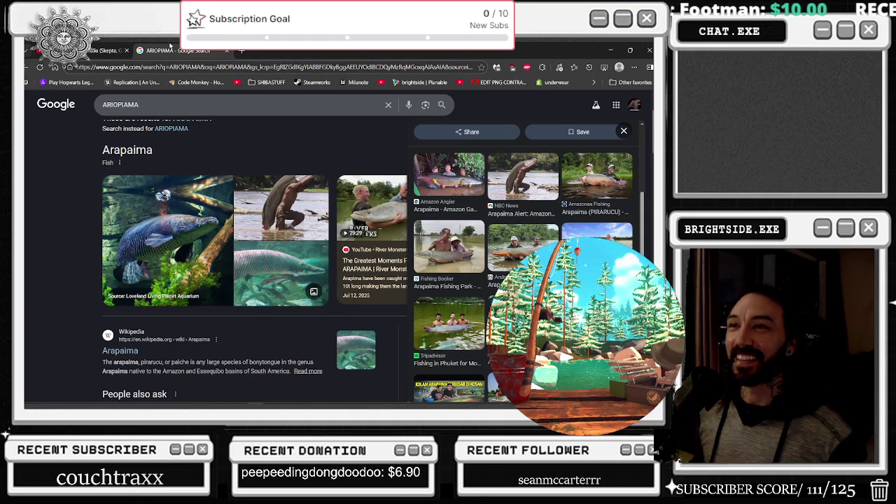
left_click(226, 50)
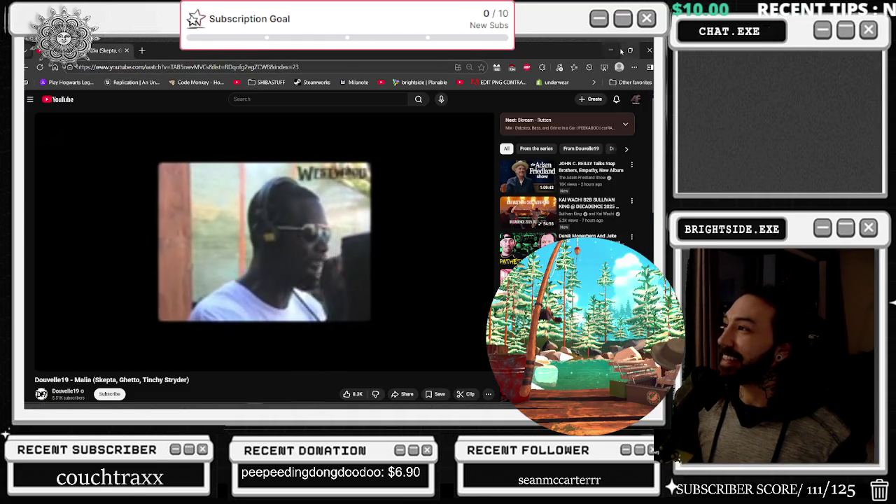
left_click(611, 50)
- Locate bp_fire_bossfight_projectile from the spawn node and open its Blueprint
scroll(350, 169, "down", 2)
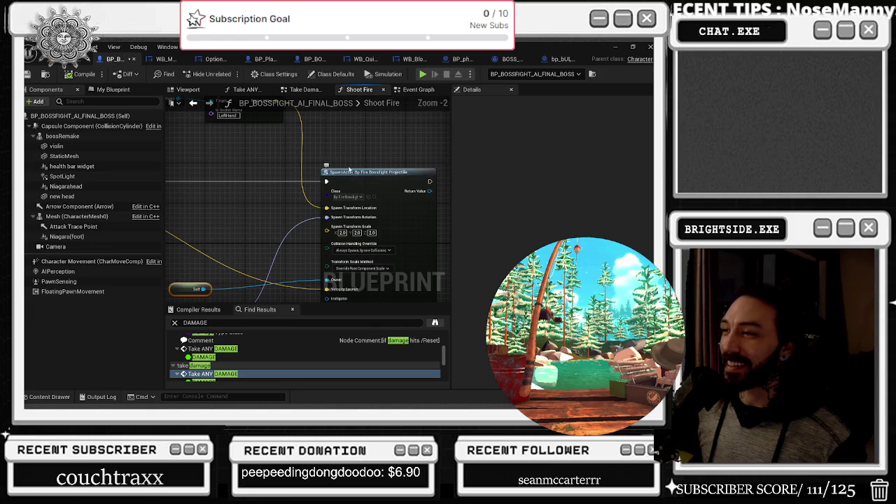
mouse_move(351, 180)
left_mouse_down()
mouse_move(359, 233)
mouse_move(375, 228)
left_mouse_up()
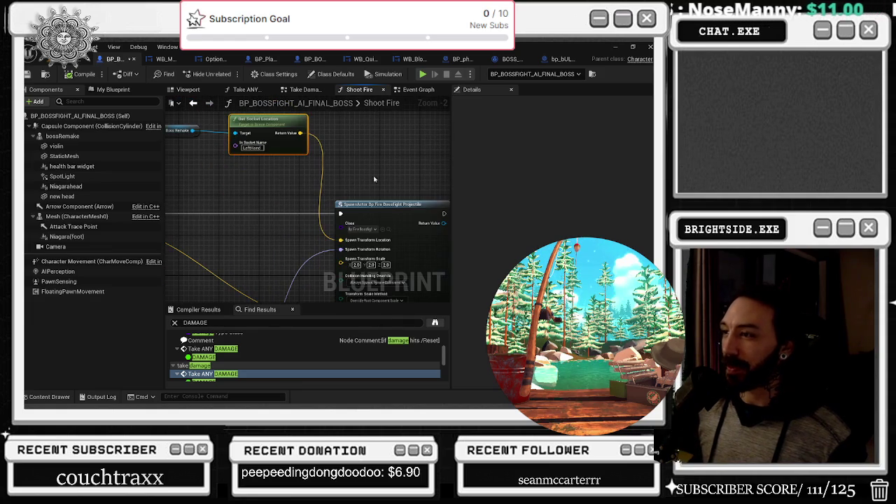
left_click(388, 229)
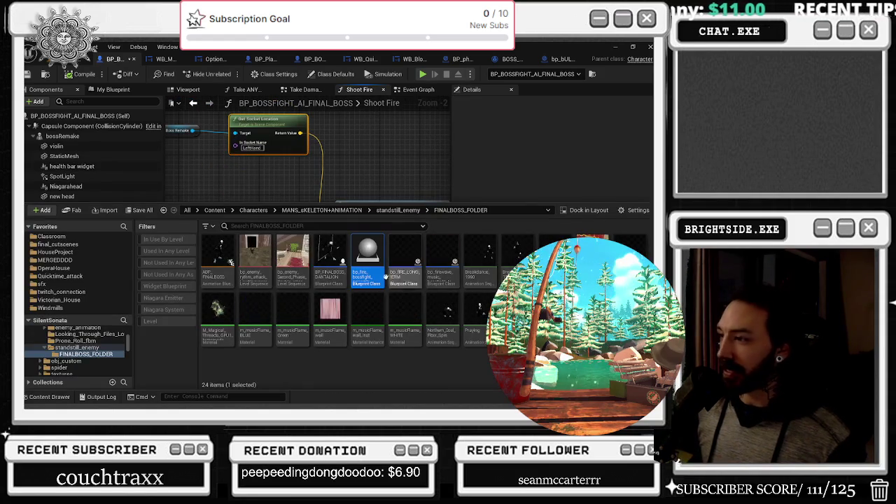
double_click(367, 259)
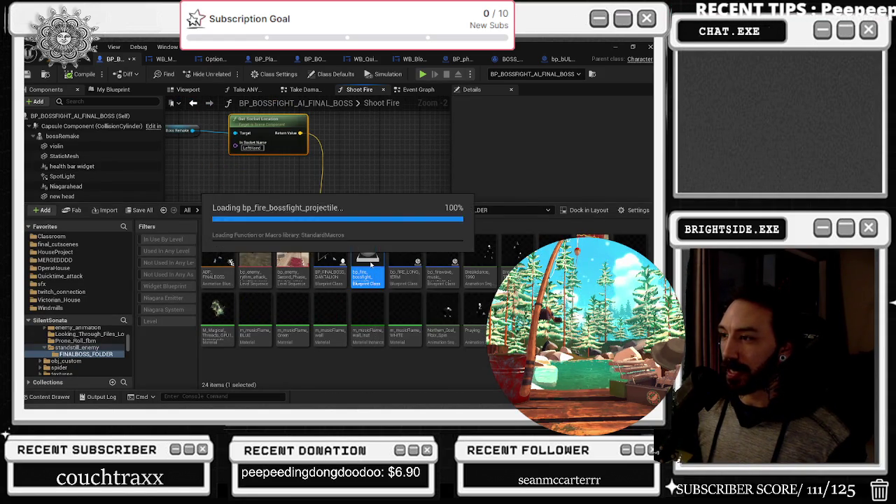
- Inspect the projectile's BeginPlay nodes, then return to the BP_BOSSFIGHT_AI_FINAL_BOSS tab
scroll(266, 222, "up", 1)
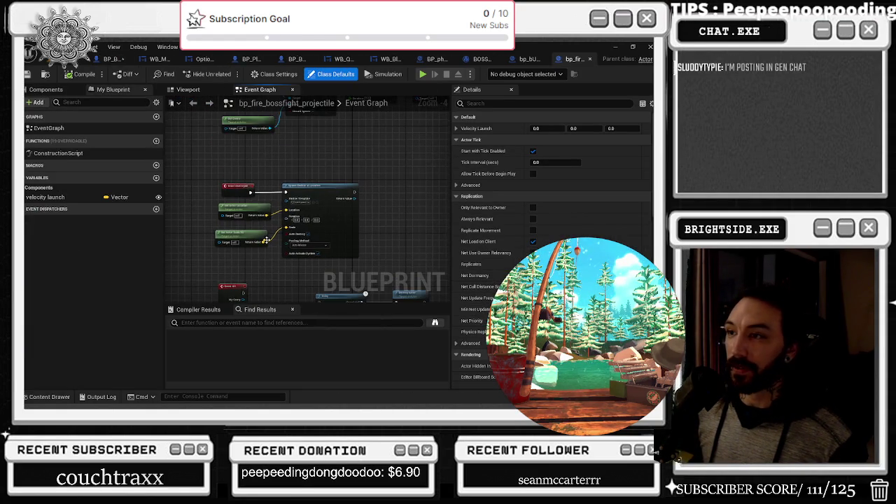
left_click(323, 184)
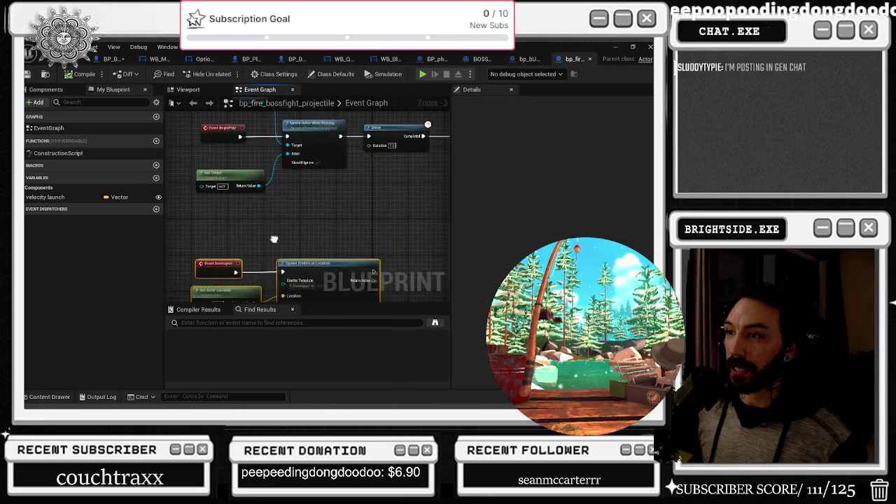
mouse_move(207, 159)
left_mouse_down()
mouse_move(298, 227)
mouse_move(226, 256)
mouse_move(347, 205)
mouse_move(237, 258)
left_mouse_up()
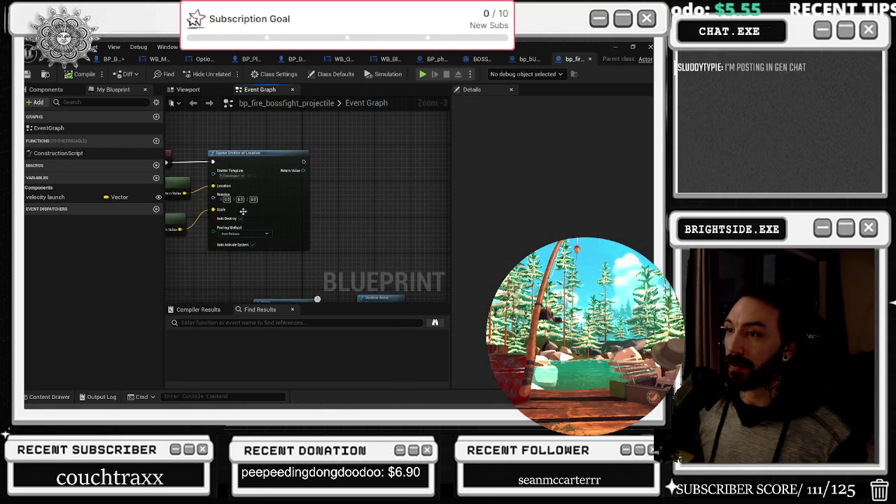
key("ctrl+space")
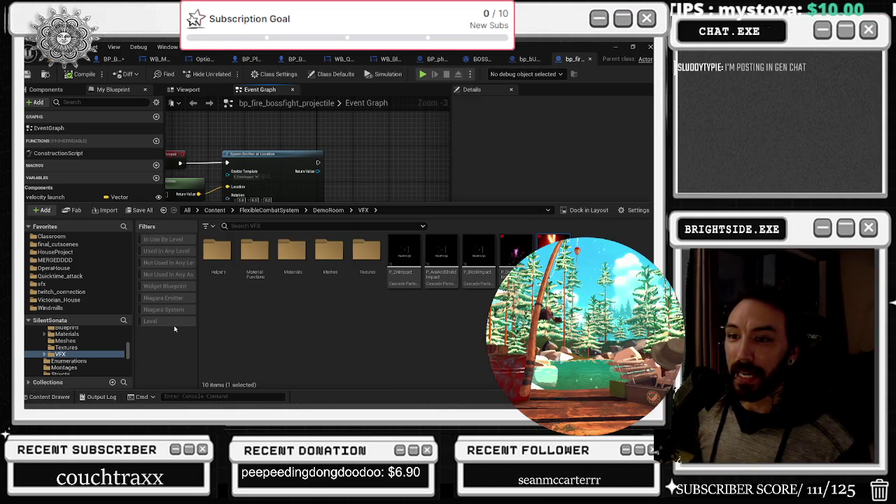
left_click(258, 143)
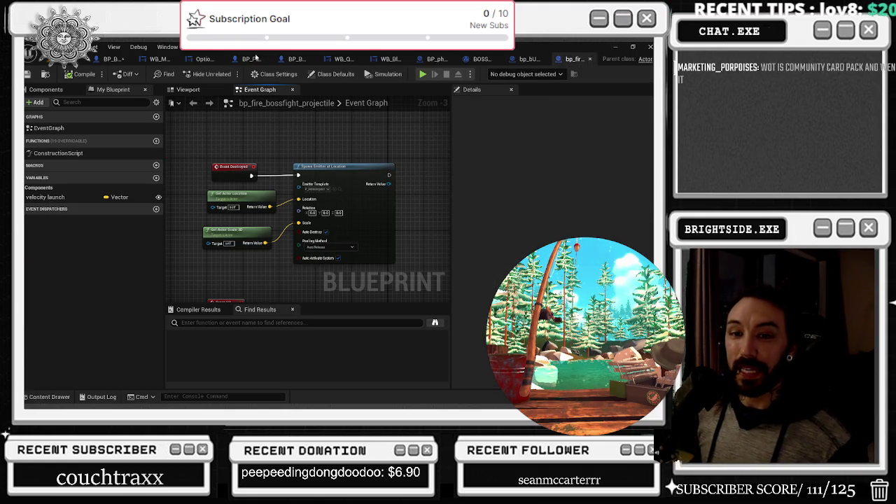
left_click(117, 58)
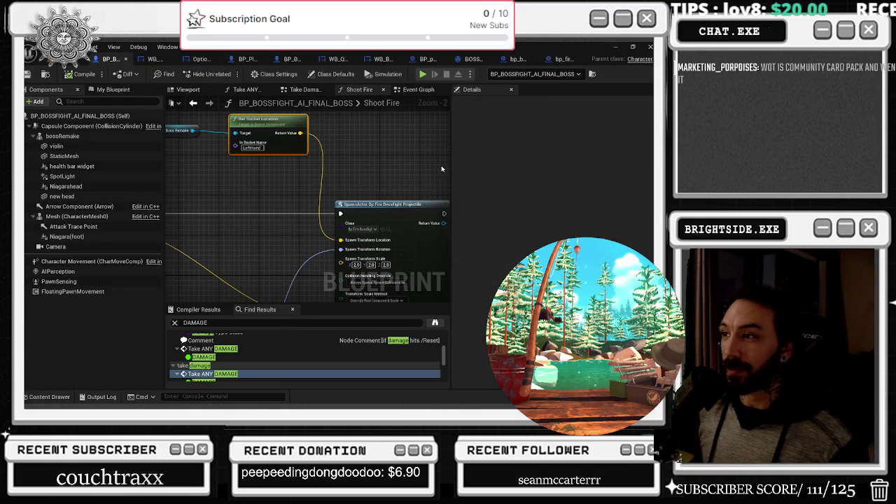
- Save the final boss Blueprint and check the hit emitter asset in Take ANY DAMAGE
mouse_move(390, 201)
left_mouse_down()
mouse_move(406, 217)
mouse_move(258, 152)
left_mouse_up()
key("ctrl+s")
left_click(241, 90)
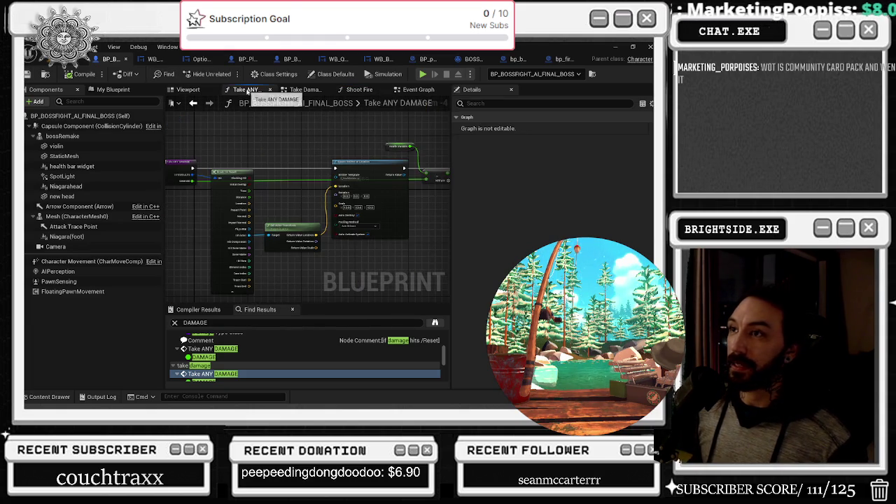
scroll(375, 187, "up", 1)
left_click(376, 182)
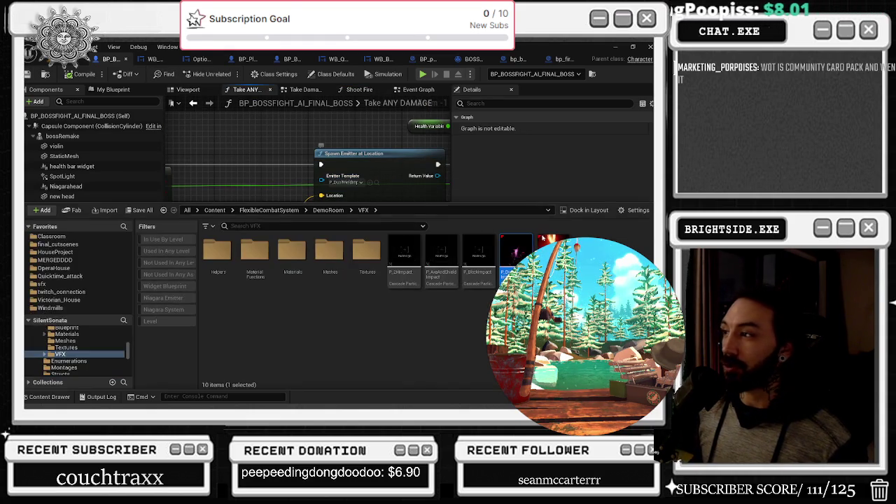
left_click(374, 137)
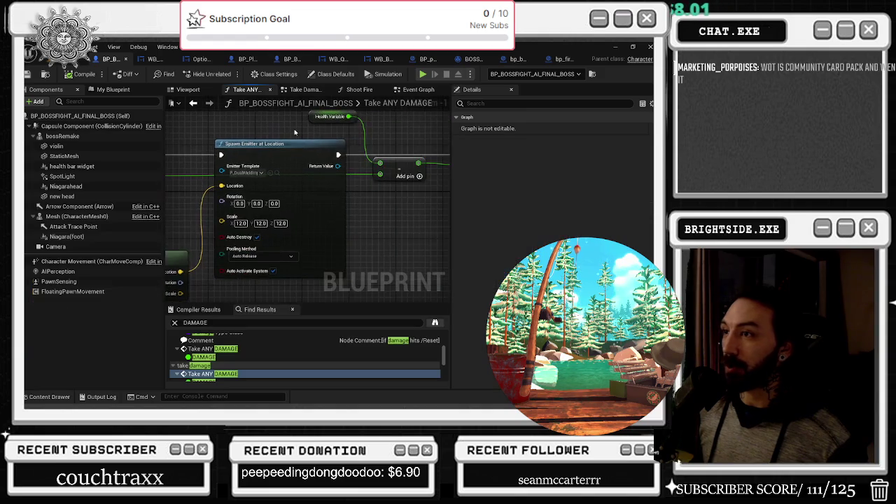
- Review the Take Damage graph's Spawn Emitter Attached node and the bossRemake variable details
left_click(304, 91)
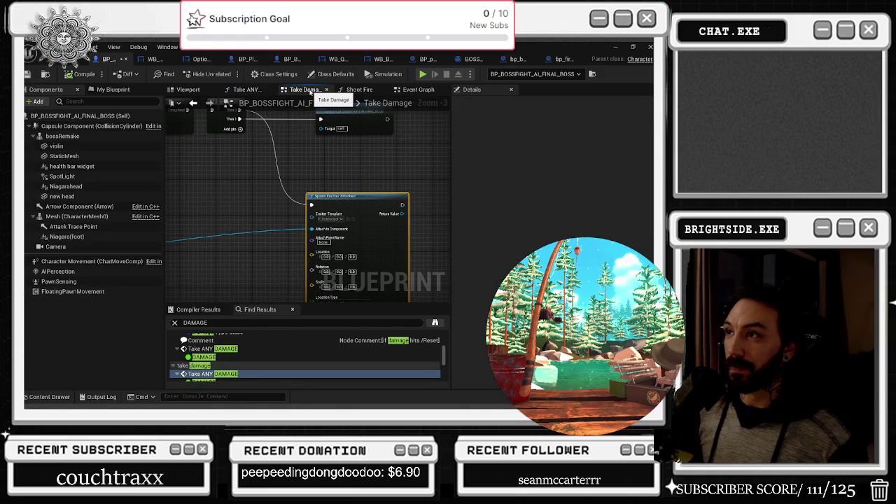
left_click_drag(350, 198, 356, 203)
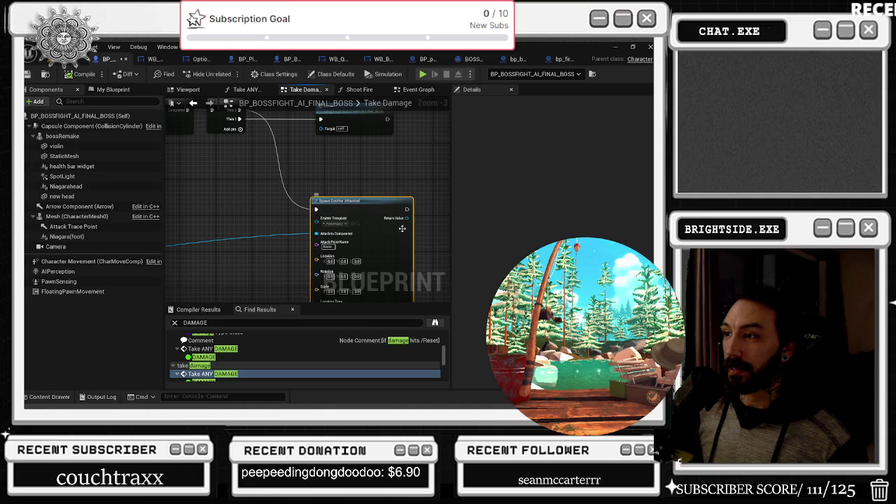
left_click_drag(356, 197, 532, 175)
left_click_drag(253, 224, 413, 210)
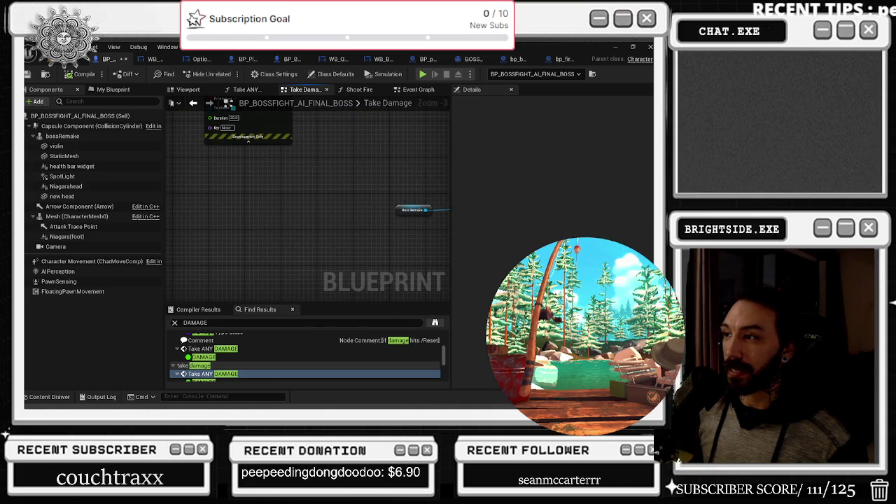
left_click(403, 212)
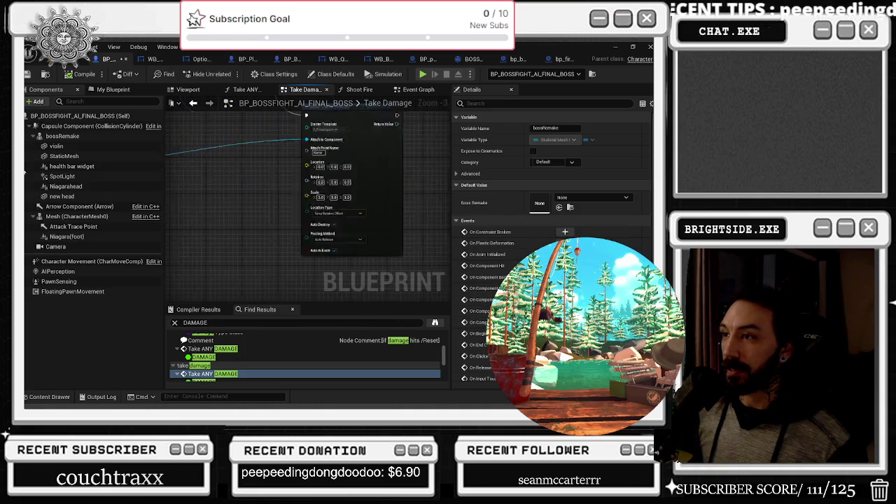
mouse_move(426, 171)
left_mouse_down()
mouse_move(240, 172)
mouse_move(216, 157)
mouse_move(203, 175)
left_mouse_up()
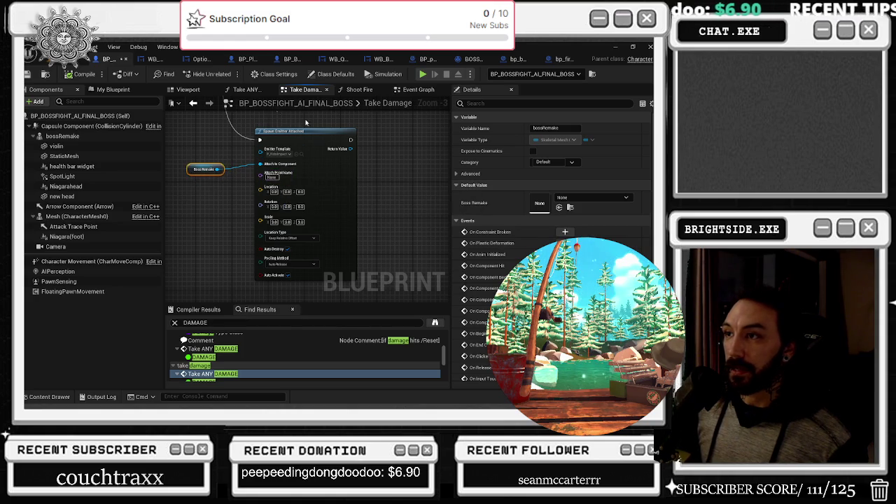
left_click_drag(305, 122, 322, 139)
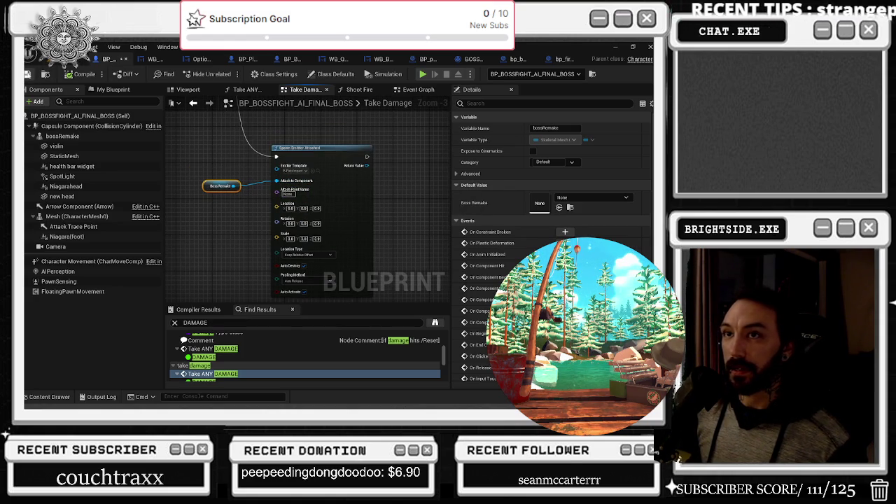
- Browse from the Shoot Fire SpawnActor node to the projectile class in FINALBOSS_FOLDER
left_click(359, 89)
mouse_move(360, 229)
left_mouse_down()
mouse_move(280, 217)
mouse_move(196, 234)
left_mouse_up()
scroll(332, 224, "down", 1)
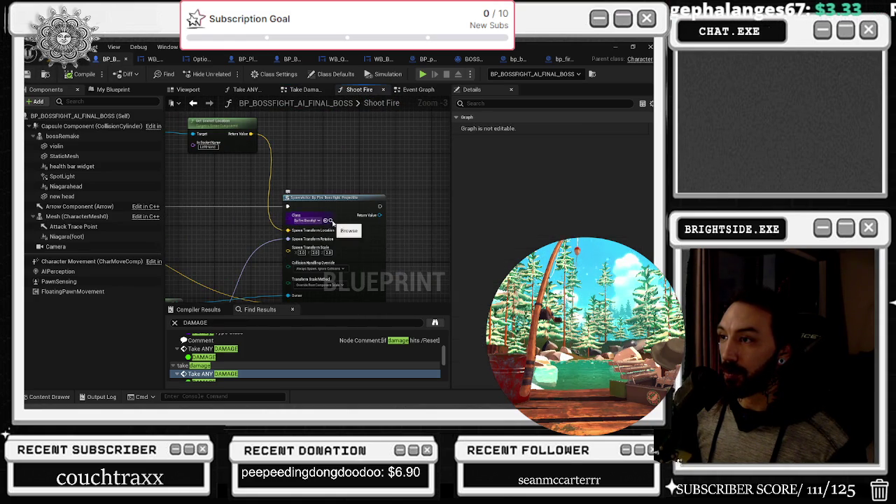
left_click(331, 222)
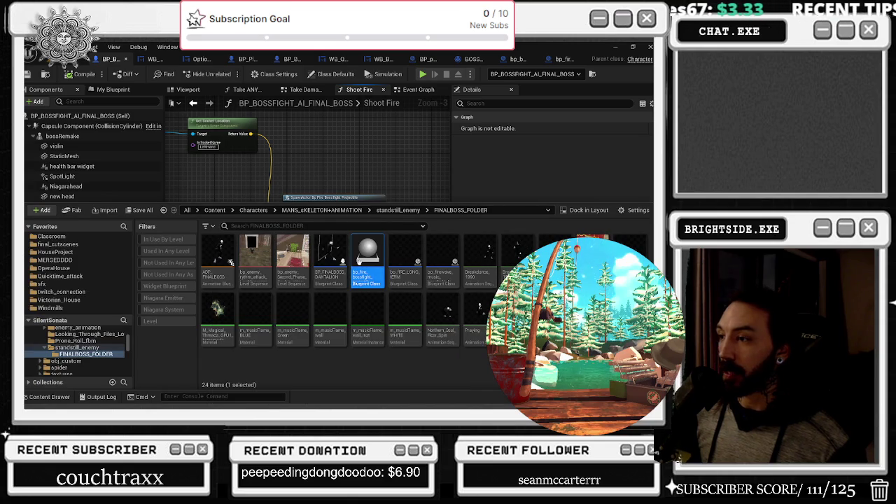
- Open the fire projectile Blueprint and lower its ParticleSystem to Location Z -1.123686
double_click(367, 253)
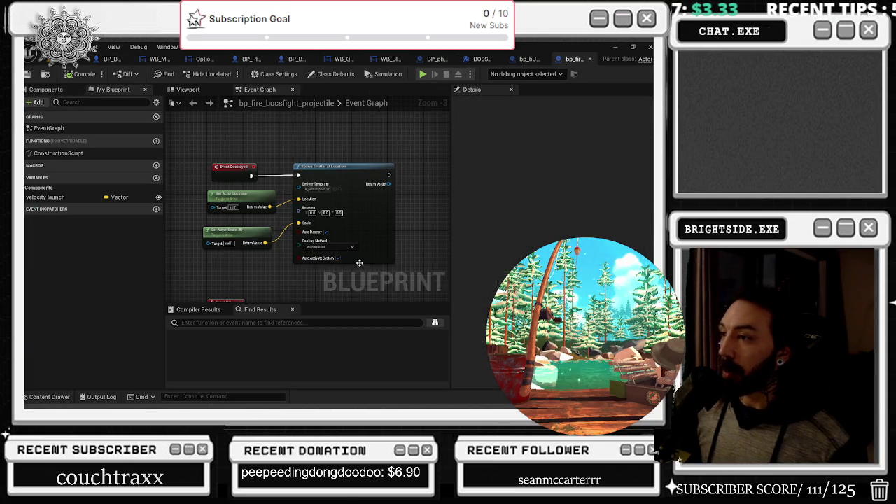
left_click(187, 89)
left_click(45, 89)
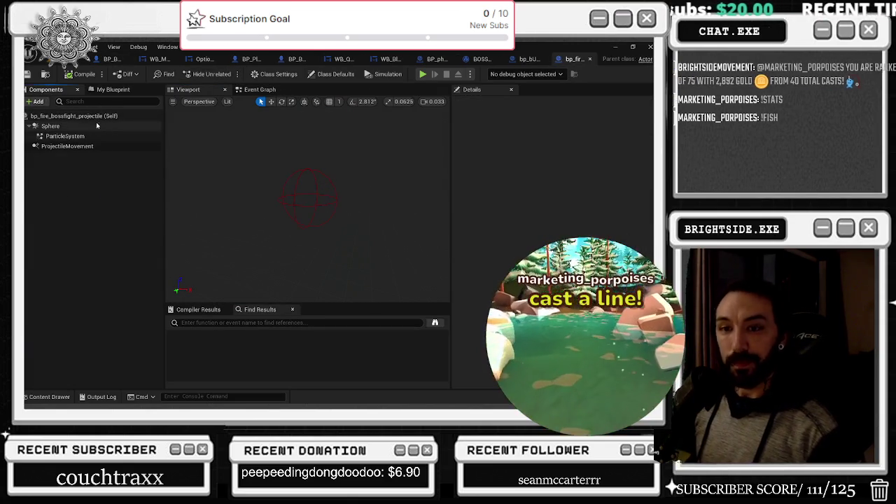
left_click(70, 137)
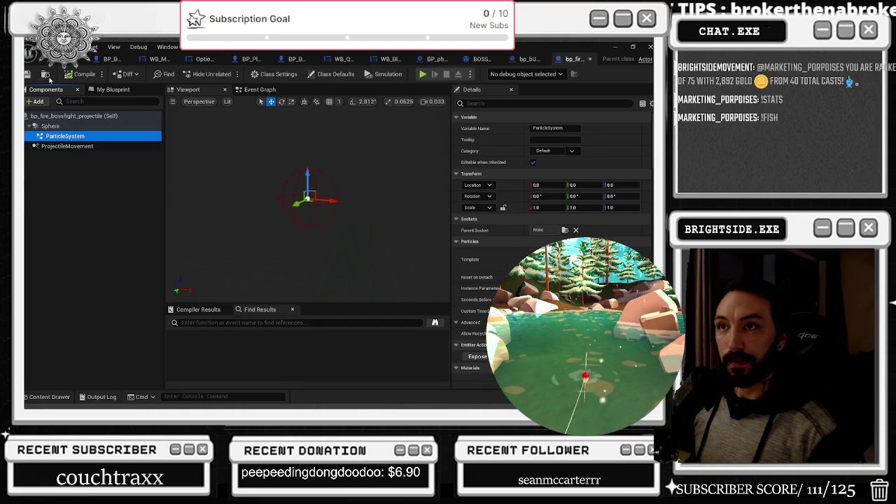
left_click(397, 167)
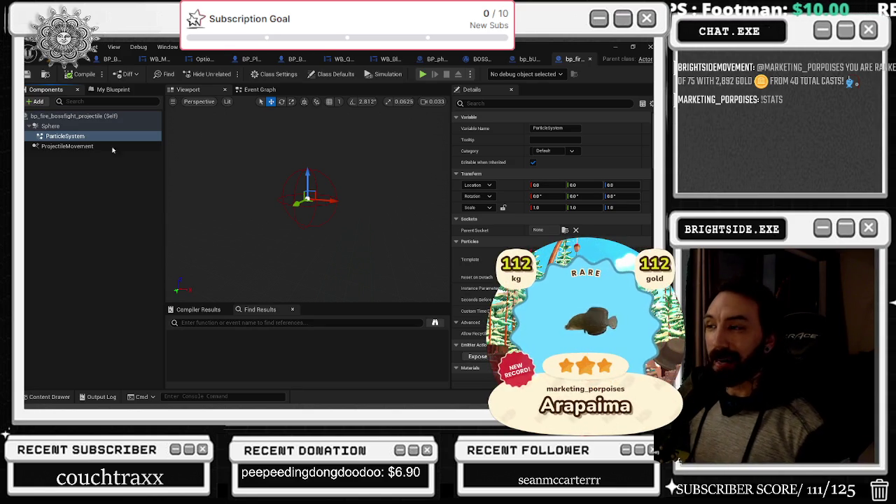
left_click_drag(305, 170, 305, 173)
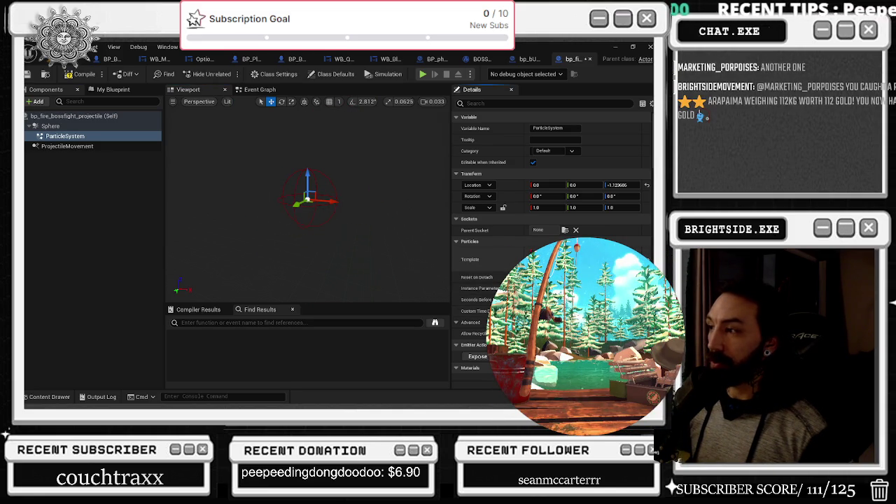
- Check the top level of the content browser, then dismiss it and reselect ParticleSystem
key("ctrl+space")
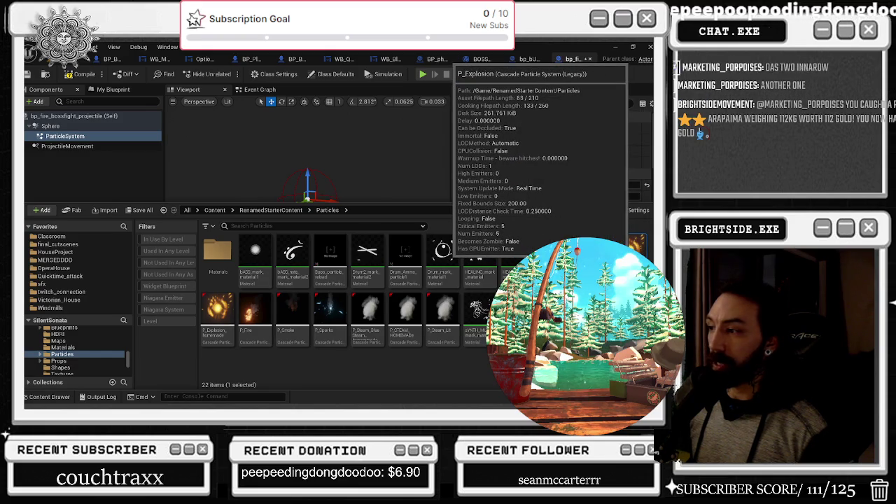
scroll(80, 350, "up", 5)
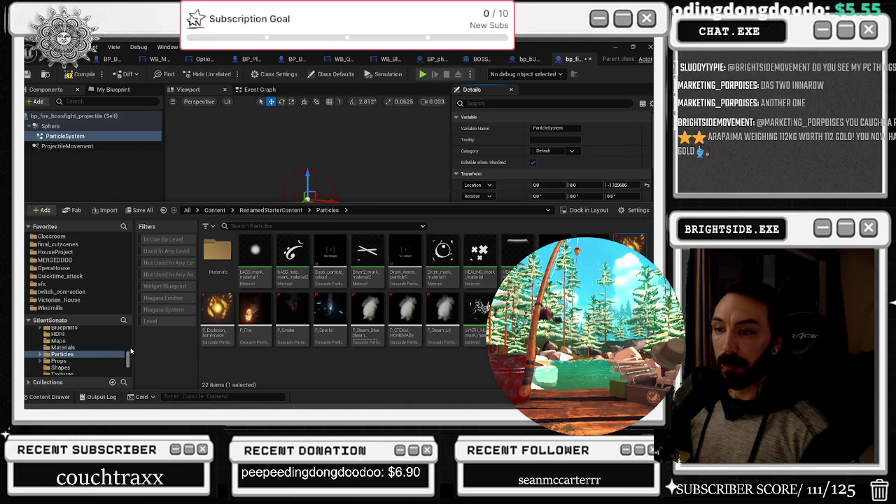
left_click(42, 330)
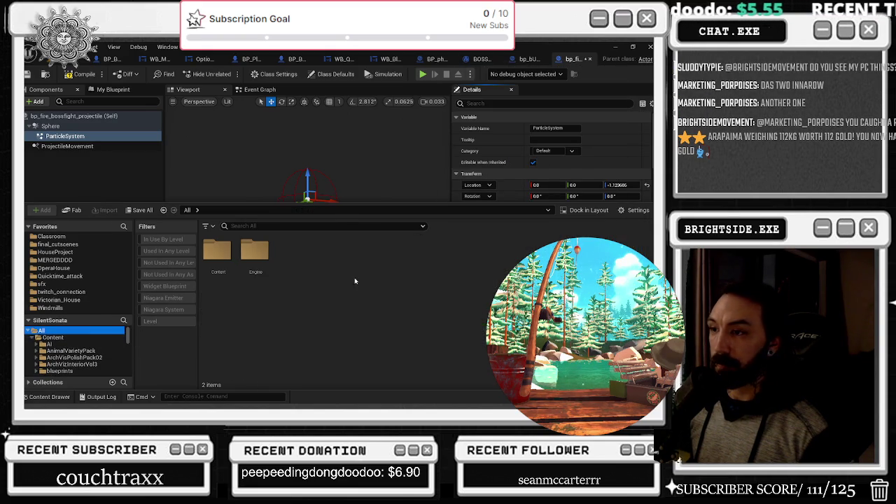
left_click(64, 136)
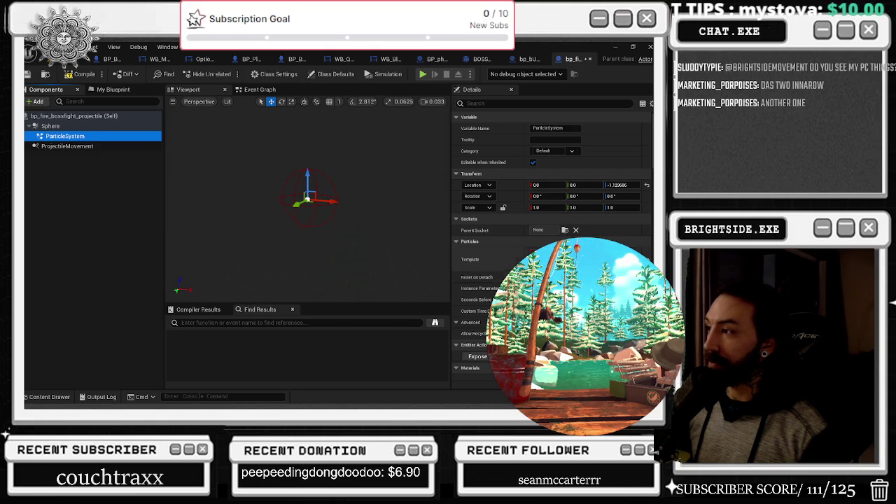
- Add a Niagara Particle System Component found by searching SYSTEM
left_click(35, 102)
type("S")
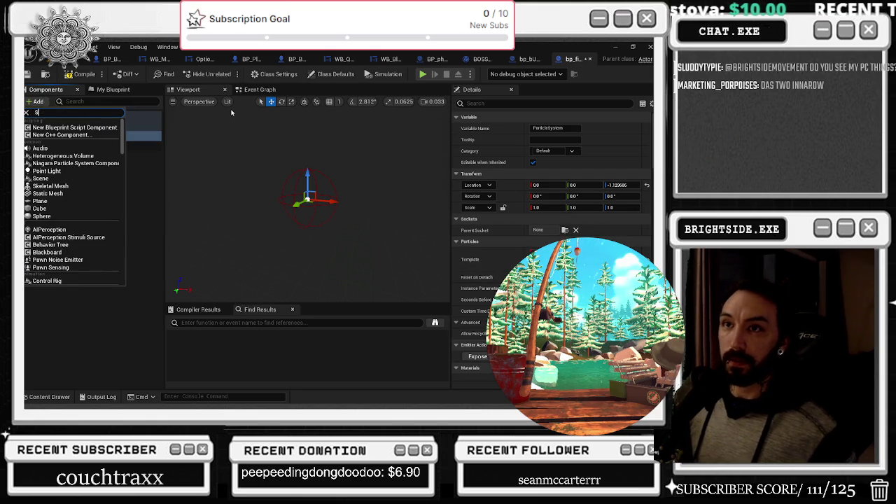
type("YSTEM")
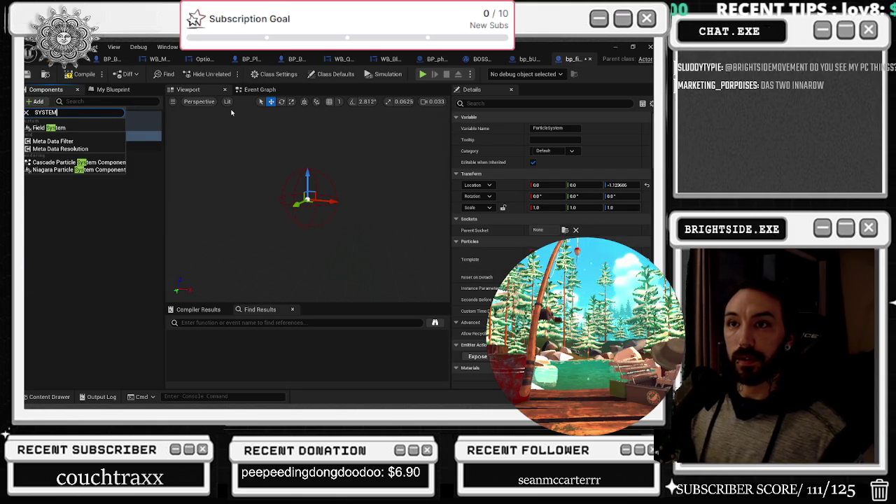
left_click(77, 169)
- Name the new component Niagara and scroll the Content Drawer folder tree toward MagicSpells
key("Return")
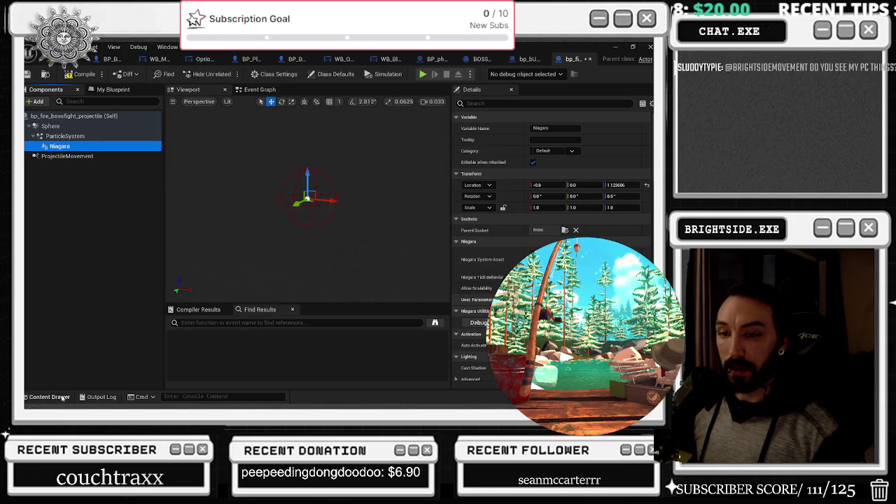
left_click(64, 397)
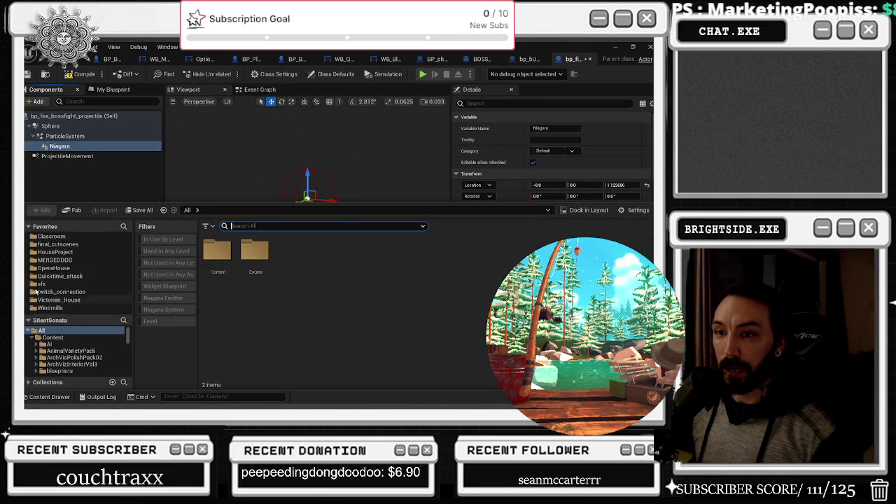
left_click(29, 227)
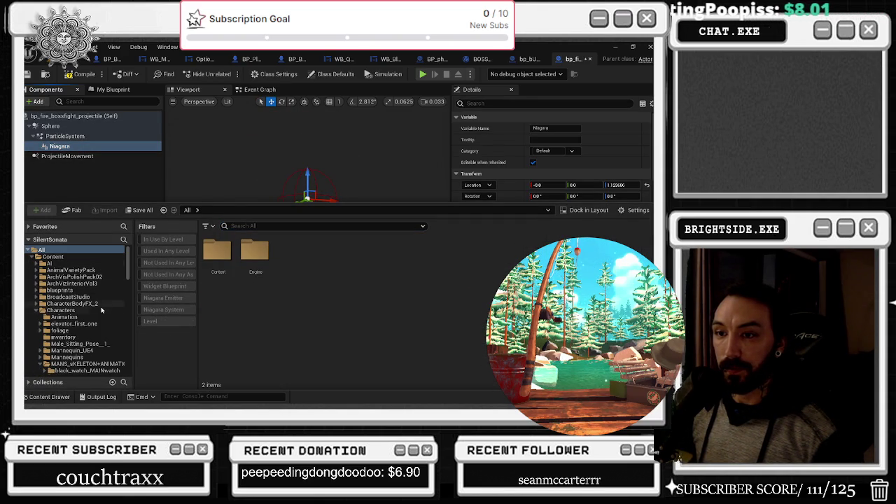
scroll(102, 308, "down", 1)
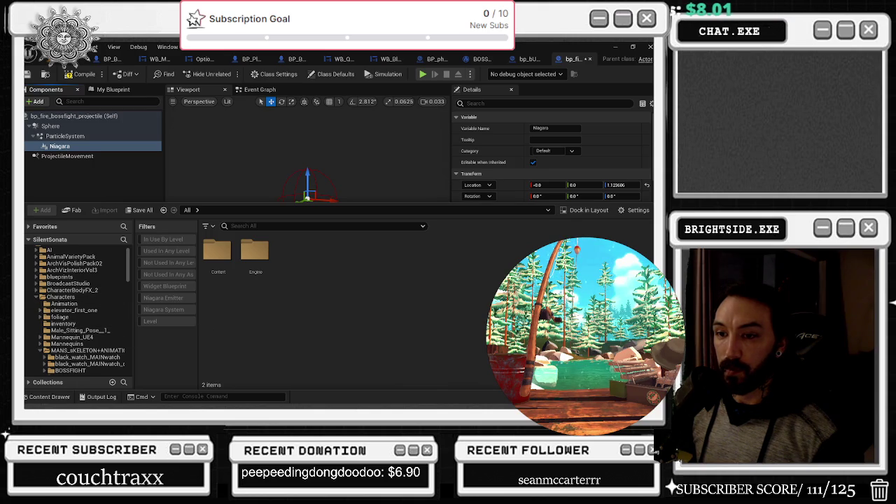
scroll(63, 331, "down", 1)
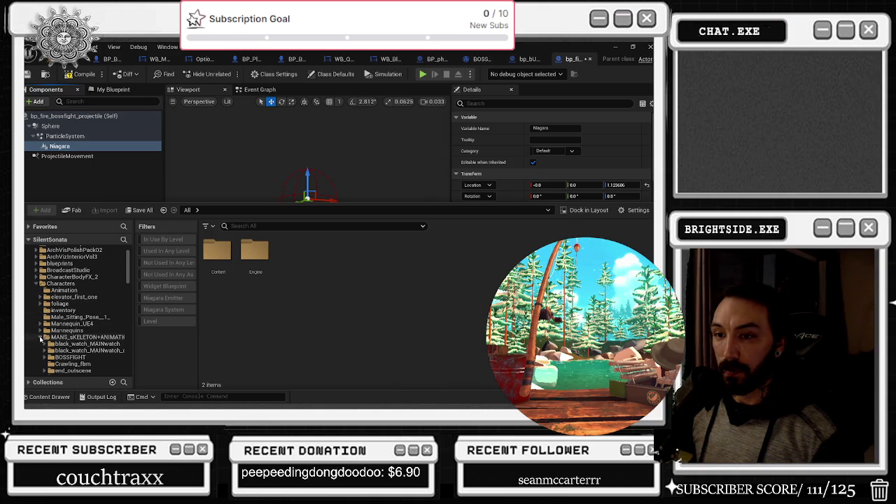
left_click(40, 337)
scroll(111, 325, "down", 4)
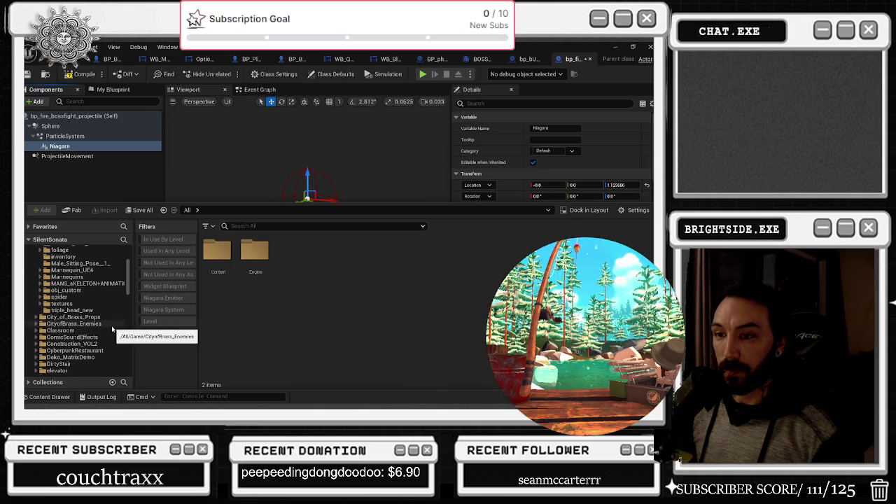
scroll(105, 329, "down", 2)
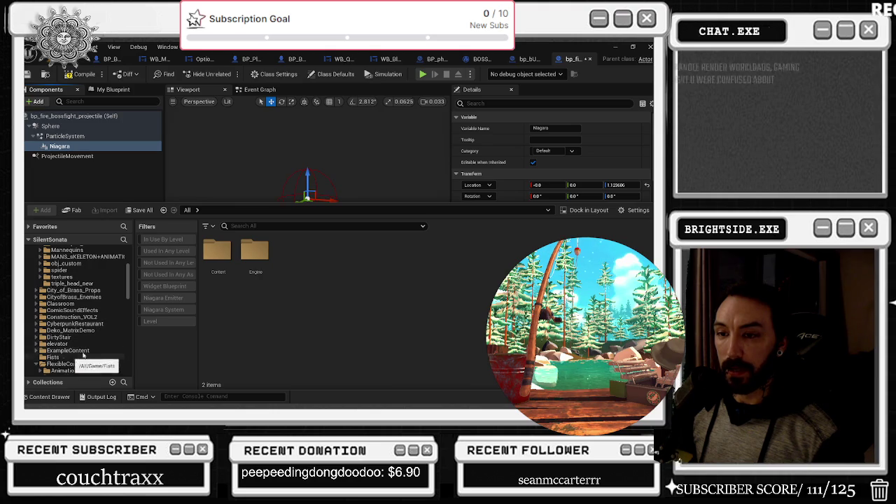
scroll(83, 356, "down", 1)
scroll(114, 320, "down", 2)
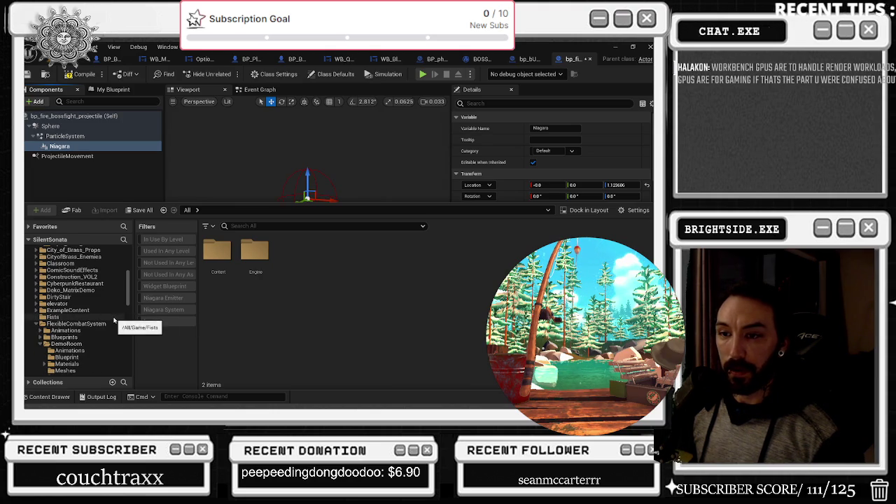
scroll(111, 328, "down", 5)
scroll(108, 333, "down", 5)
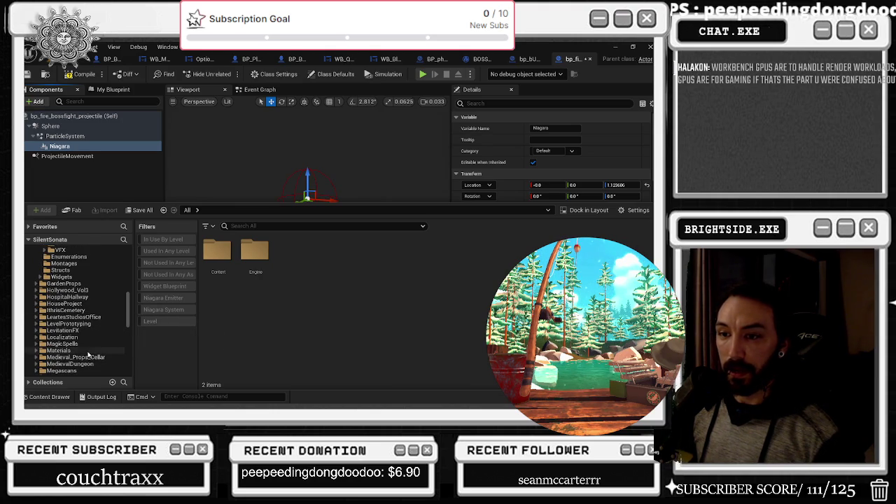
- Navigate to Content/MagicSpells/Earth/FX to list its 13 Niagara systems
left_click(63, 344)
left_click(39, 344)
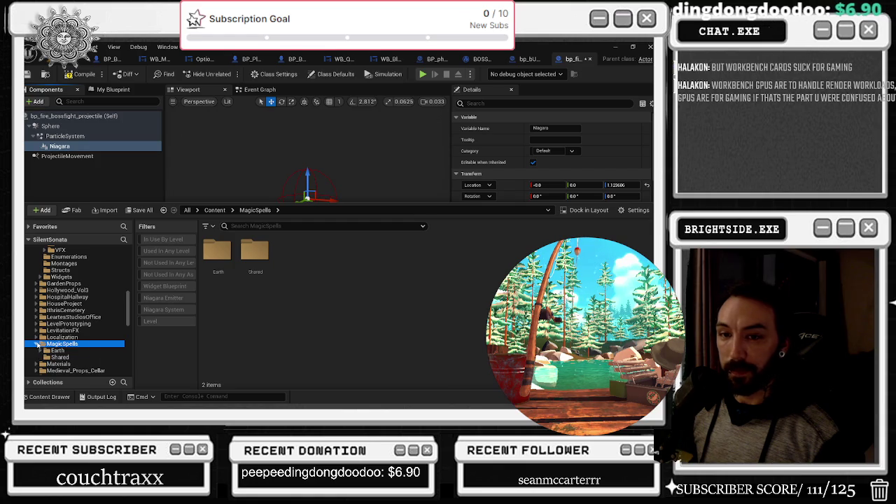
left_click(67, 350)
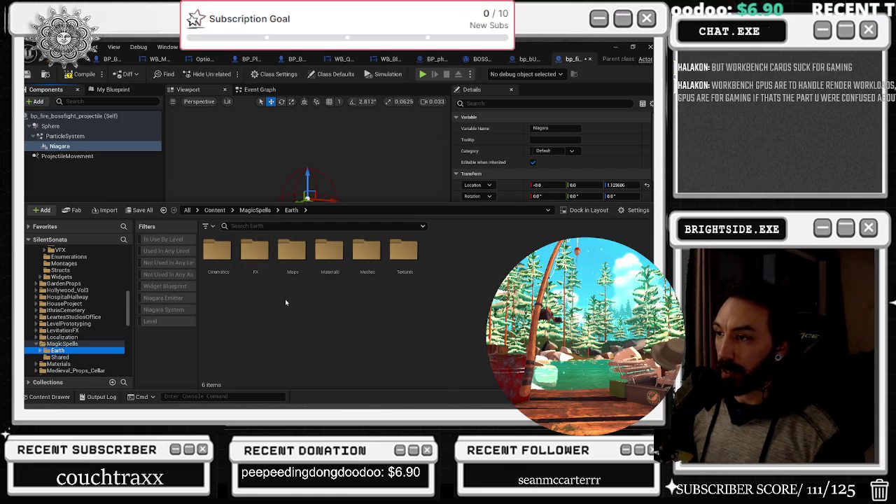
double_click(255, 250)
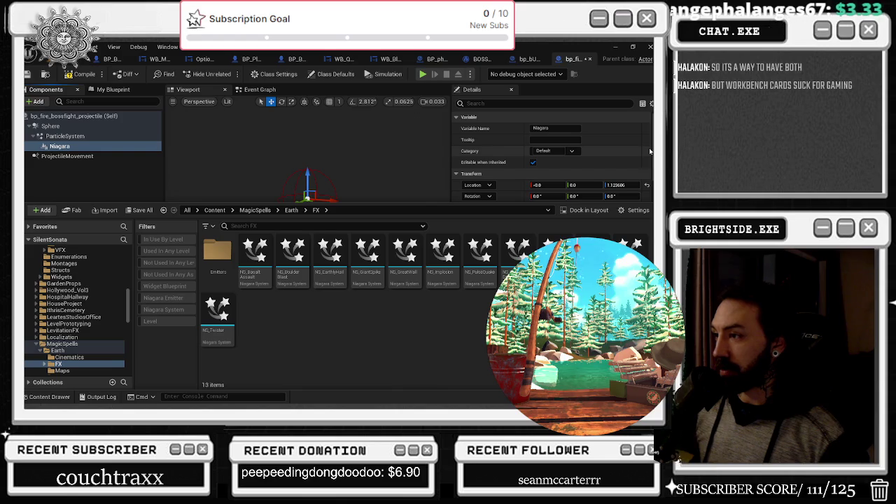
- Select NS_PulseQuake and its neighbour, then open NS_BasaltAssault for preview
left_click(442, 259)
left_click(479, 259)
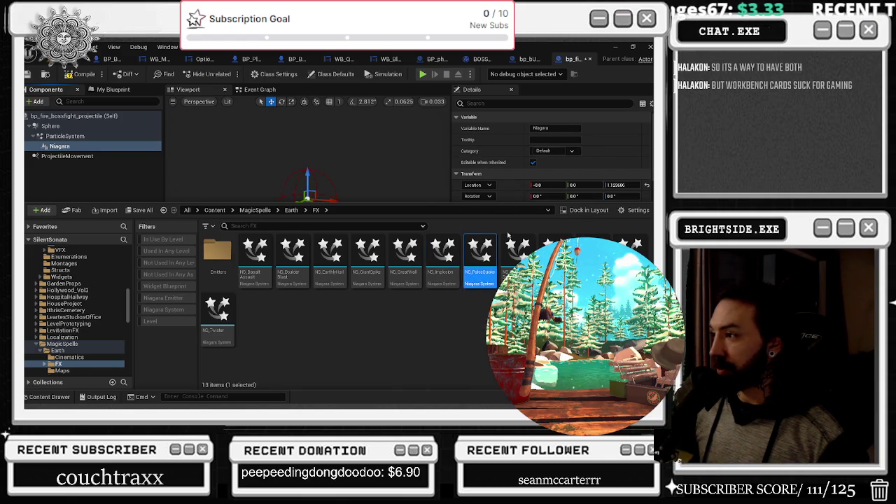
left_click(555, 249)
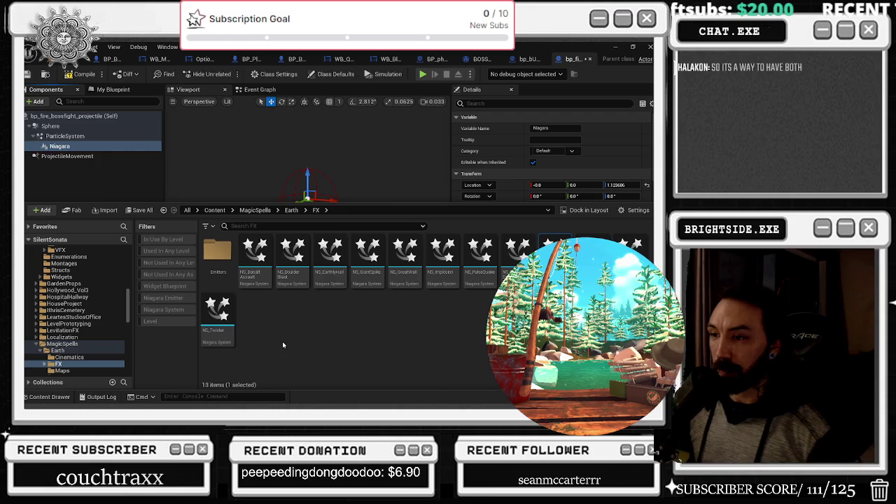
double_click(261, 277)
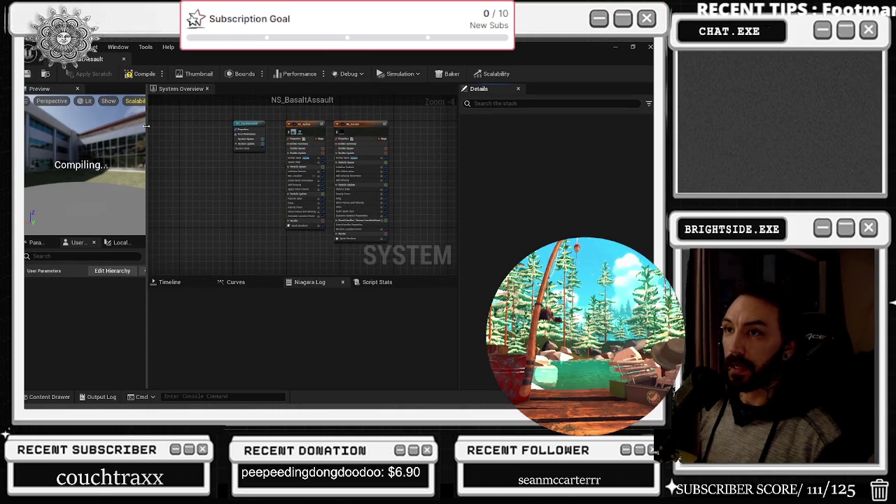
- Widen the NS_BasaltAssault preview and tilt its camera toward the basalt-rock cluster
left_click_drag(146, 126, 218, 128)
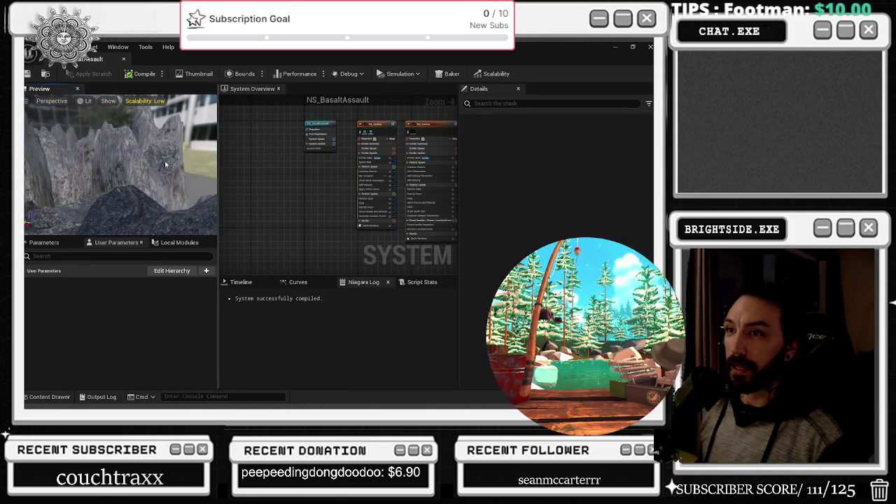
scroll(166, 165, "down", 5)
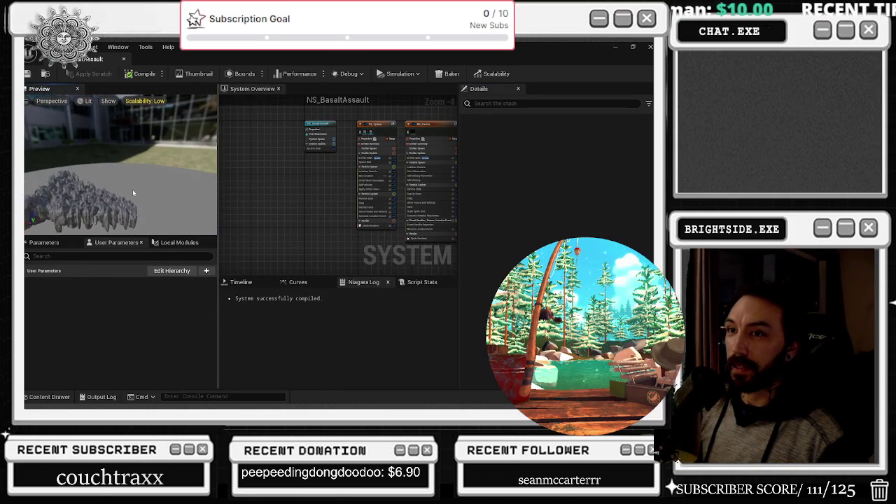
left_click_drag(132, 189, 133, 211)
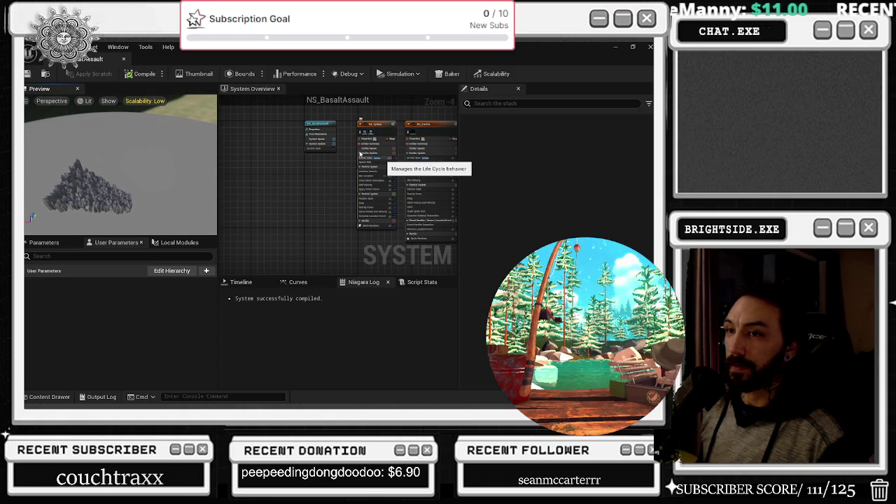
- Close NS_BasaltAssault and open NS_BoulderBlast from the Earth FX folder
left_click(123, 61)
key("ctrl+space")
double_click(292, 262)
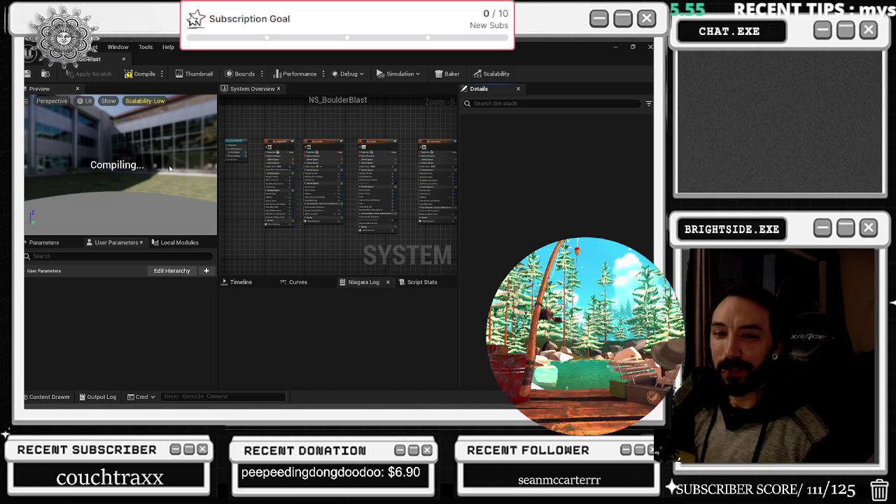
- Orbit the compiled NS_BoulderBlast preview to watch the rock debris, then close its editor
left_click_drag(169, 168, 167, 152)
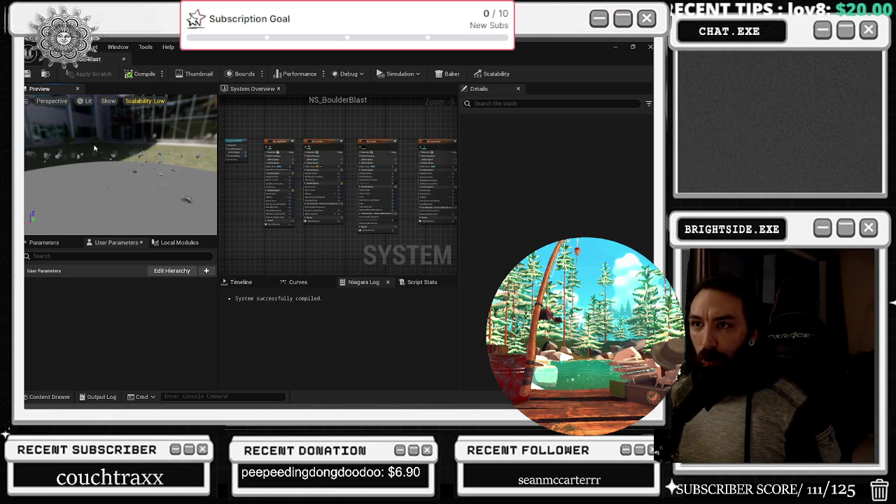
left_click(123, 59)
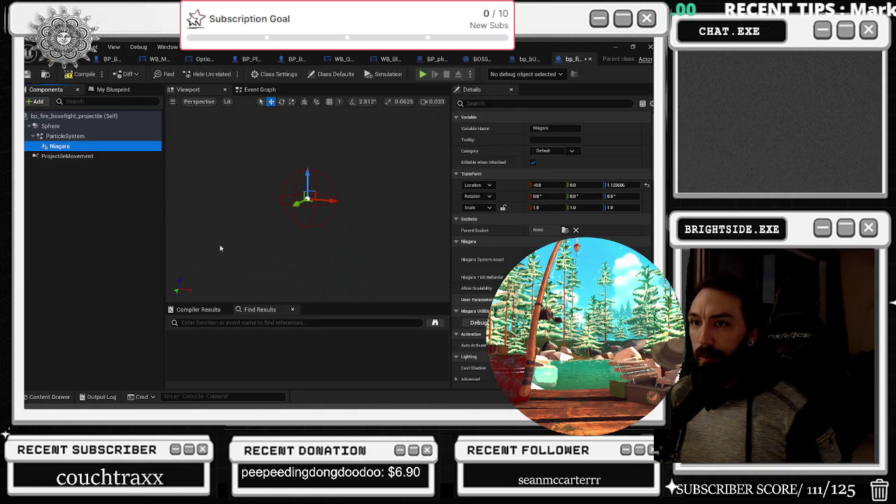
- Open NS_EarthlyHail from the content browser, save it, orbit its preview around the building, then close it
left_click(68, 396)
double_click(331, 265)
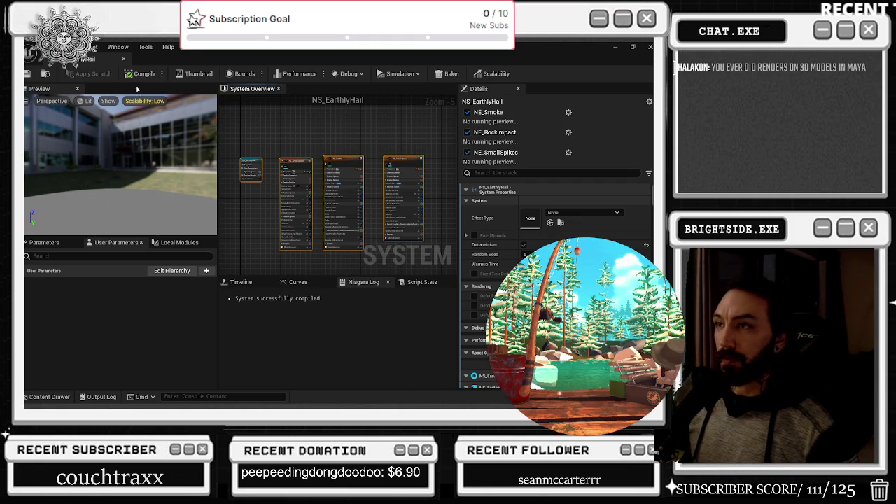
left_click(27, 73)
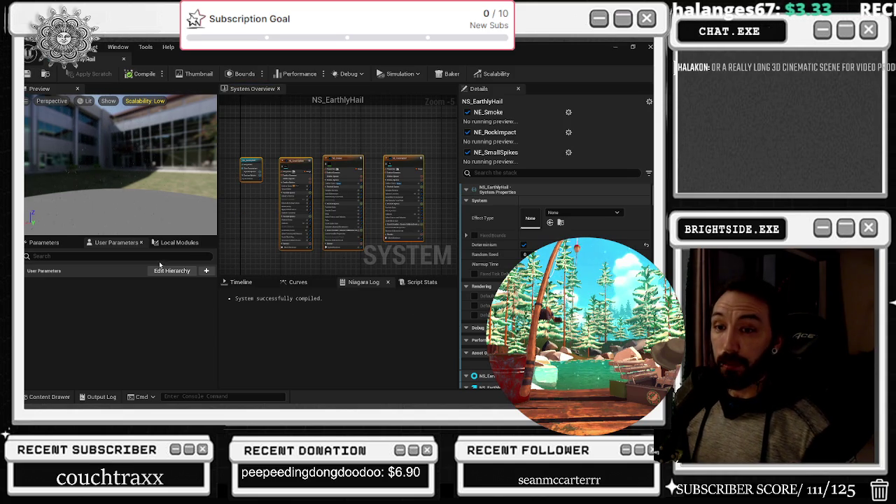
left_click_drag(154, 193, 142, 187)
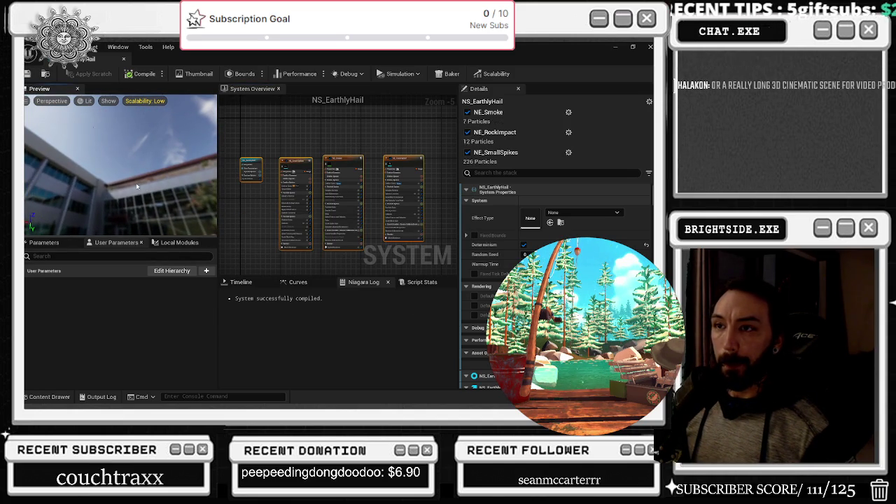
left_click_drag(138, 189, 138, 203)
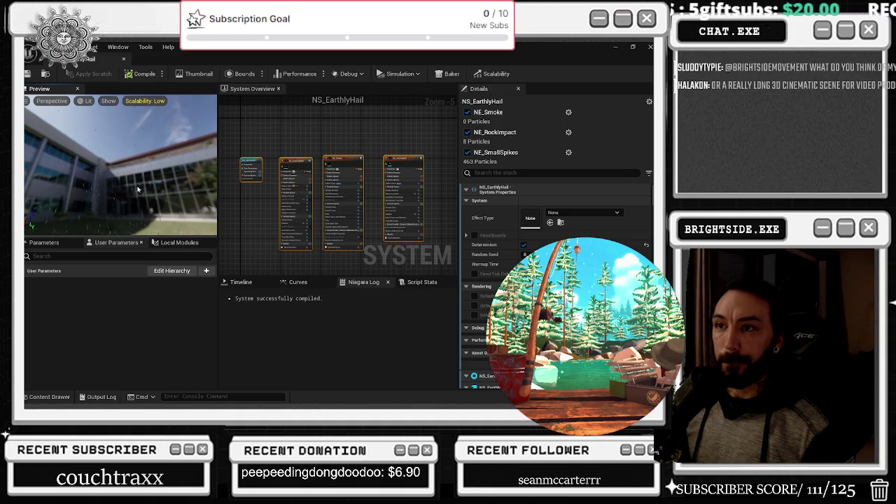
left_click_drag(136, 164, 136, 181)
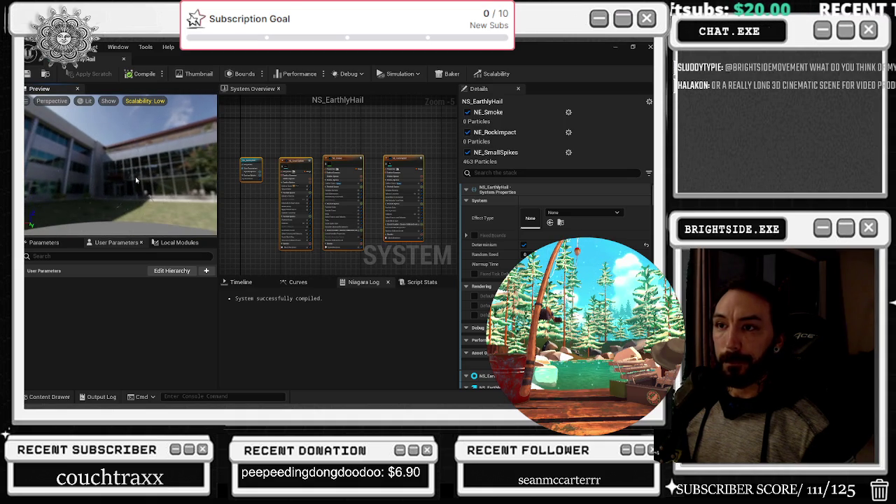
left_click(124, 59)
left_click(49, 397)
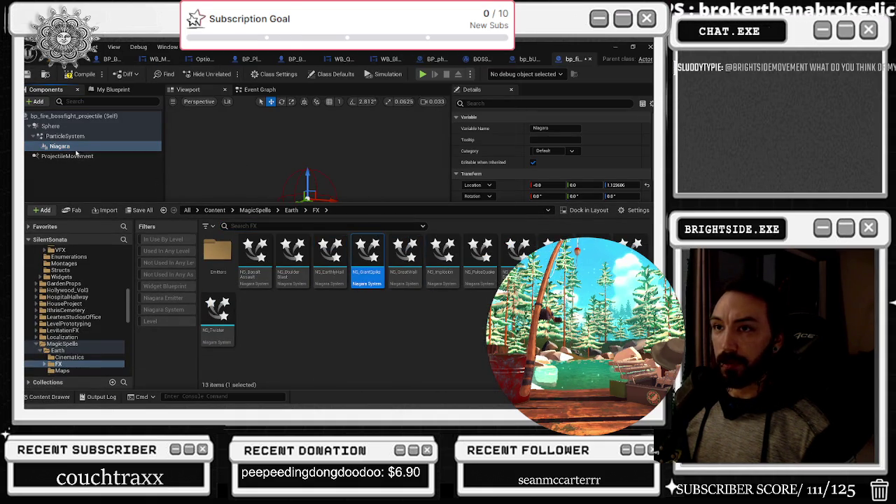
left_click(76, 149)
left_click(315, 184)
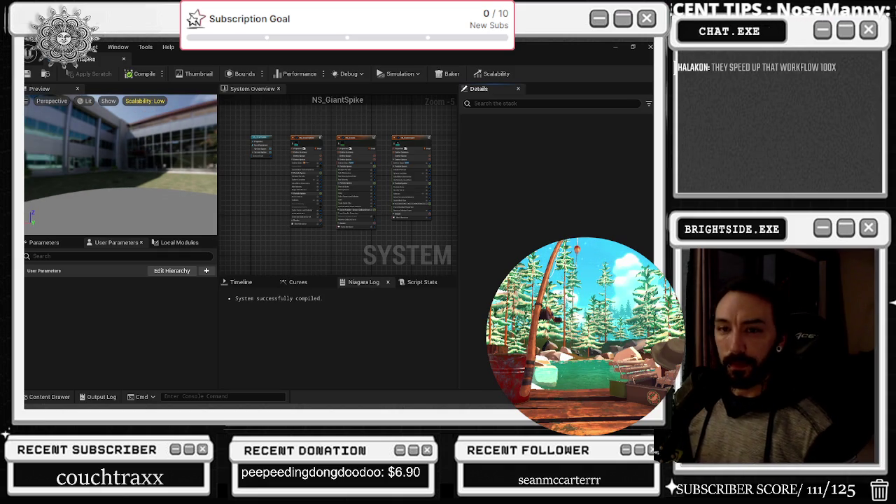
left_click_drag(89, 142, 105, 158)
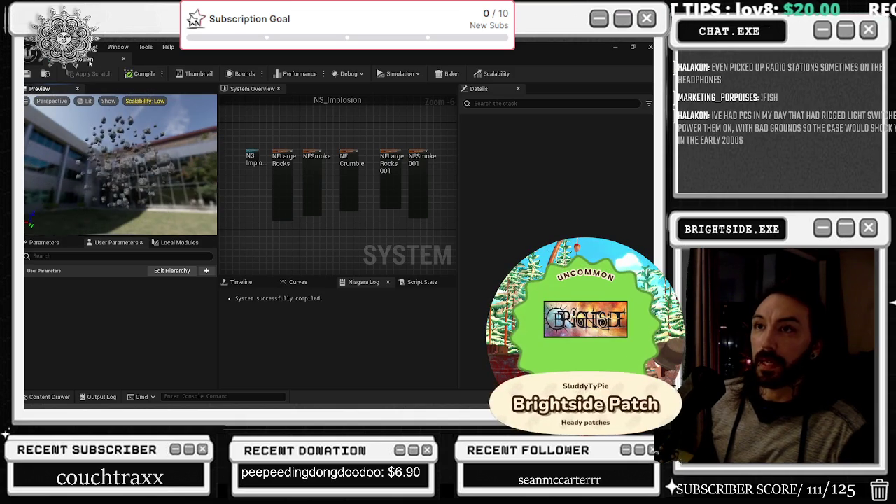
left_click(124, 59)
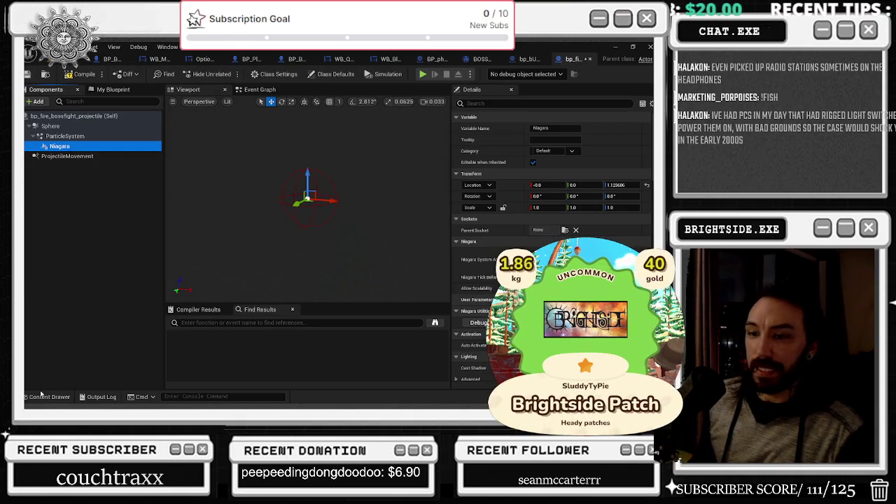
- Open NS_PulseQuake from the Earth effect assets, recompile it, and close its editor
key("ctrl+space")
double_click(479, 256)
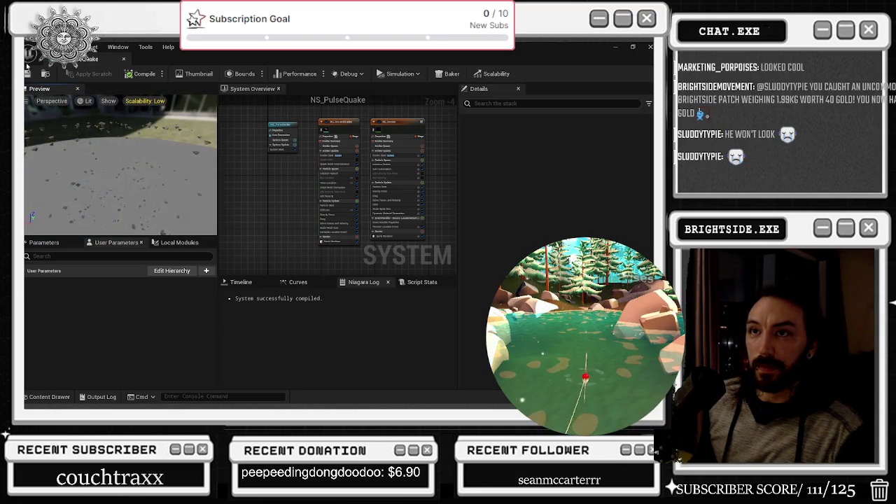
left_click(123, 60)
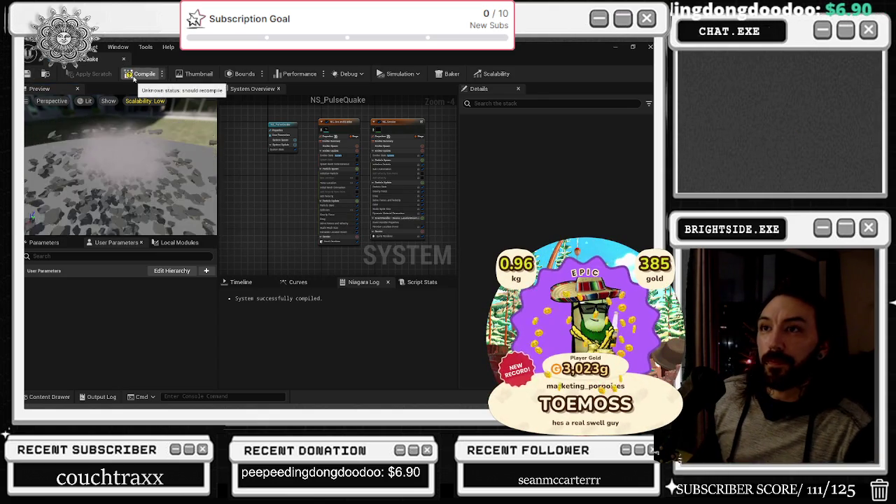
left_click(123, 58)
- Open NS_RagingSpikes, orbit around its preview, and close its editor
left_click(49, 397)
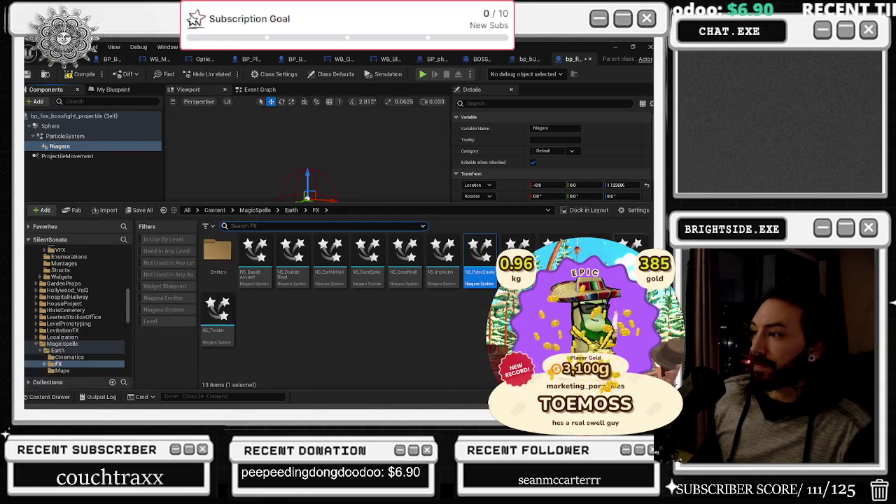
double_click(517, 260)
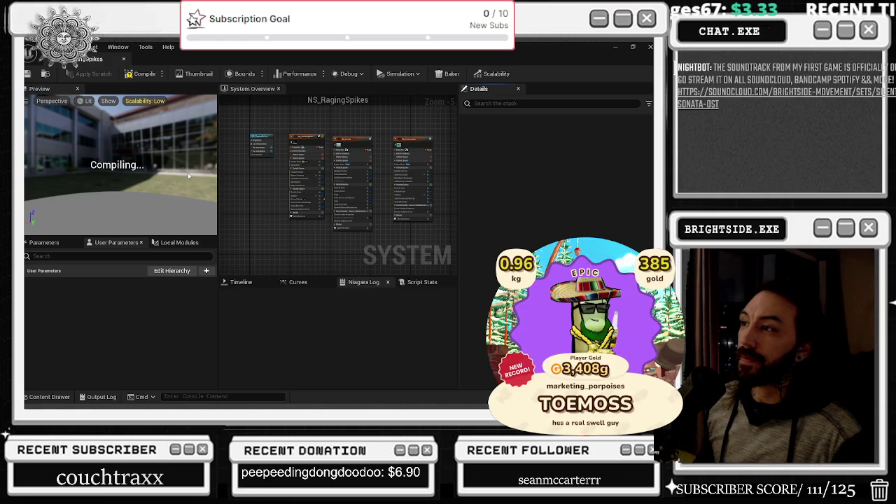
mouse_move(124, 171)
left_mouse_down()
mouse_move(95, 173)
mouse_move(107, 169)
left_mouse_up()
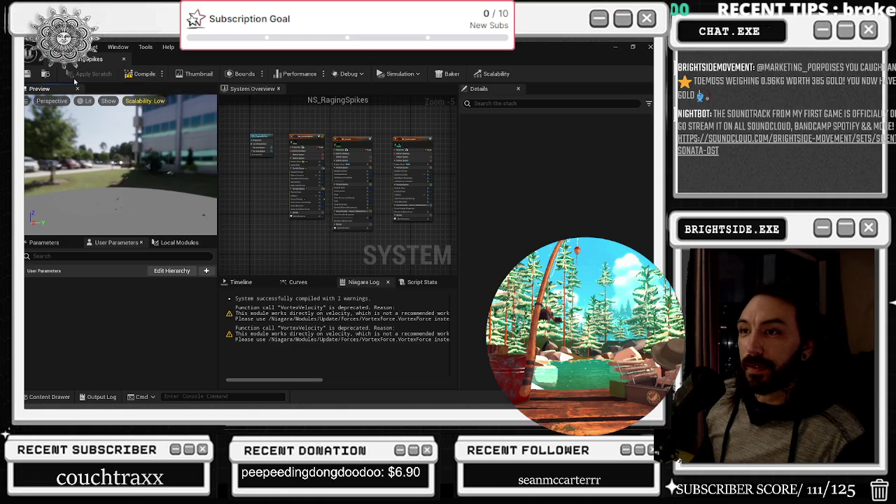
left_click(124, 59)
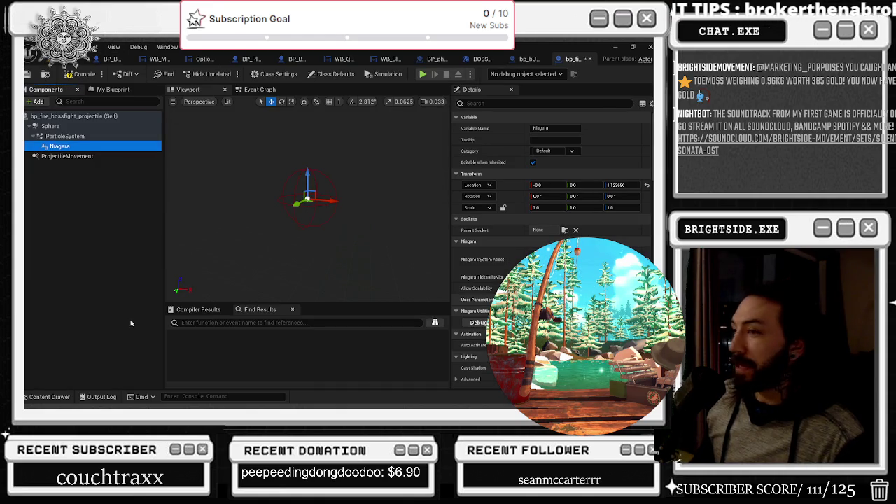
- Open NS_RockBarrage, tilt its preview toward the building, save it, and close it
left_click(40, 397)
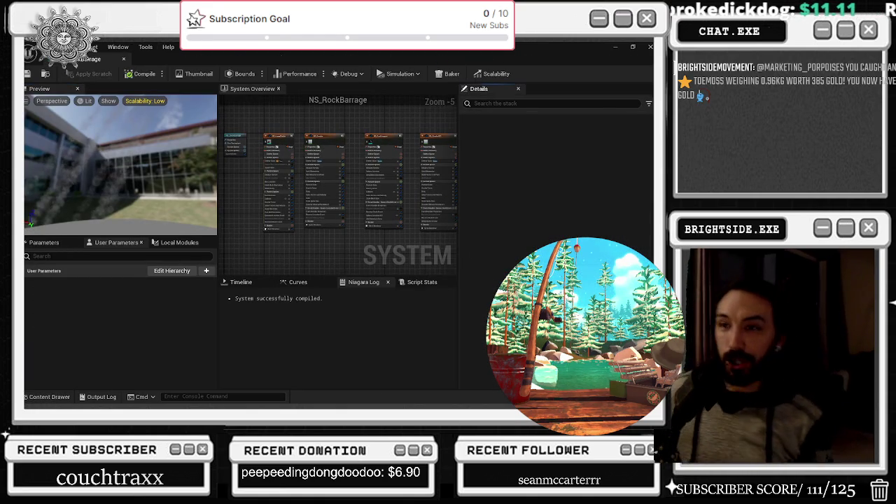
left_click_drag(107, 132, 114, 122)
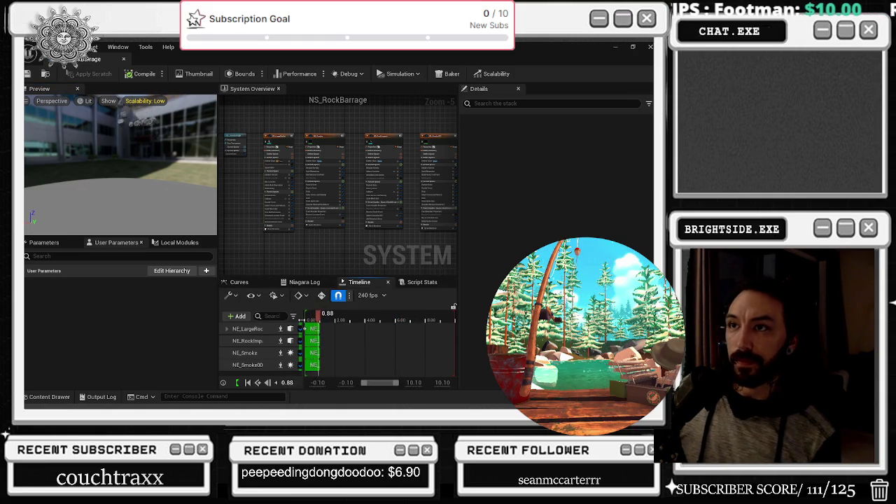
left_click_drag(101, 161, 104, 122)
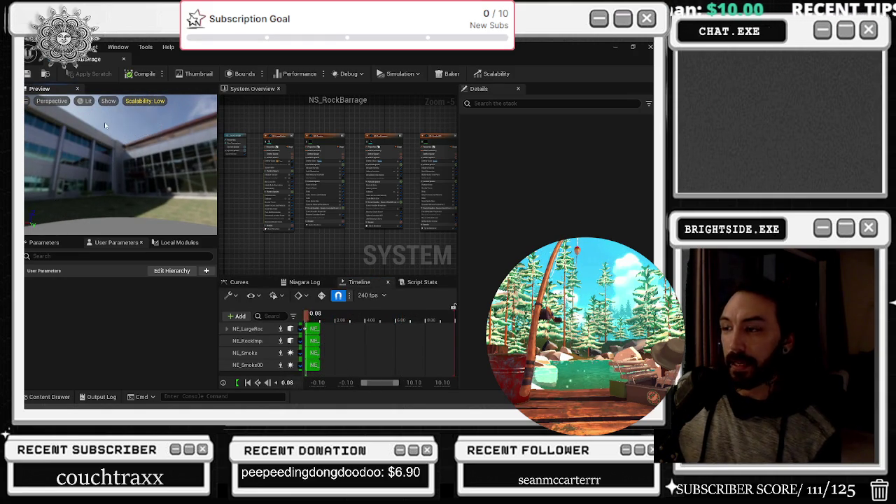
key("ctrl+s")
left_click(123, 58)
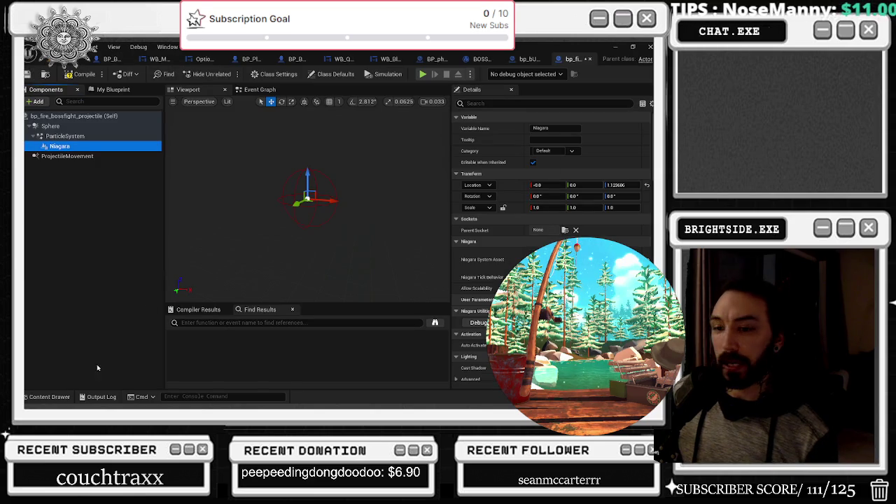
- Open NS_RockFall, recompile it with Ctrl+S, and close its editor
left_click(46, 396)
double_click(554, 255)
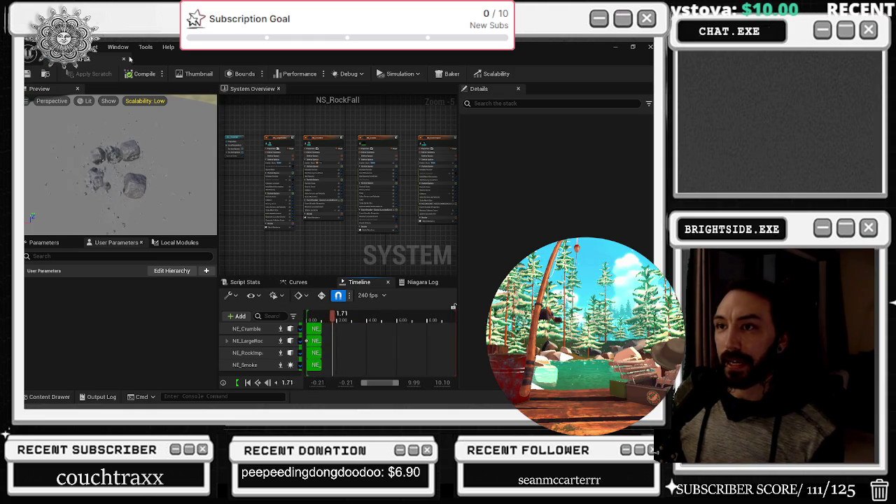
key("ctrl+s")
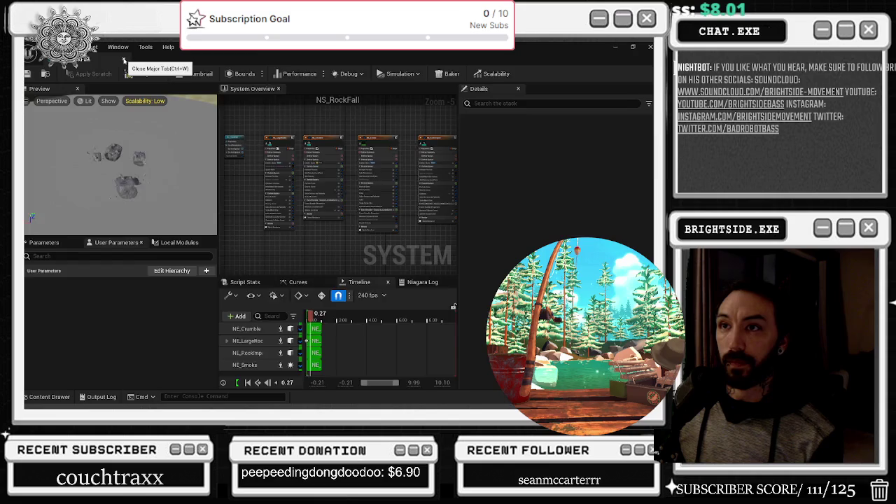
left_click(124, 61)
- Preview NS_SpikeRupture from the start, viewing the spikes from above, then close it
left_click(50, 397)
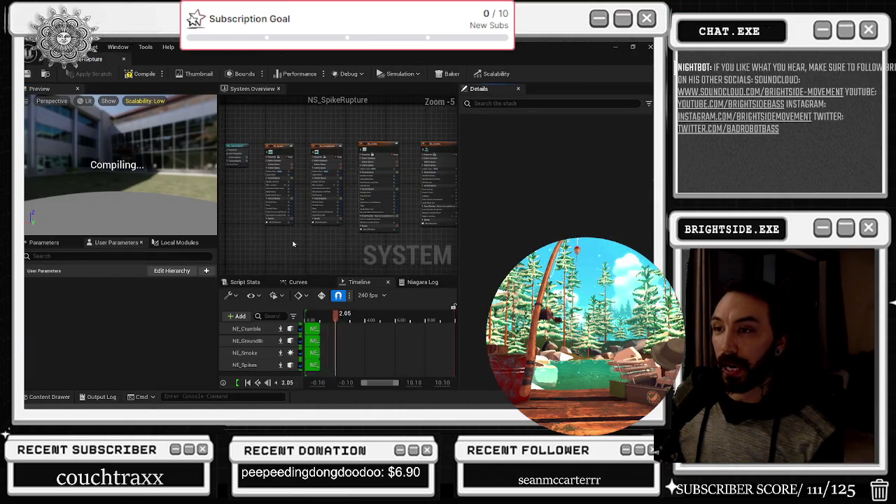
left_click_drag(346, 314, 299, 319)
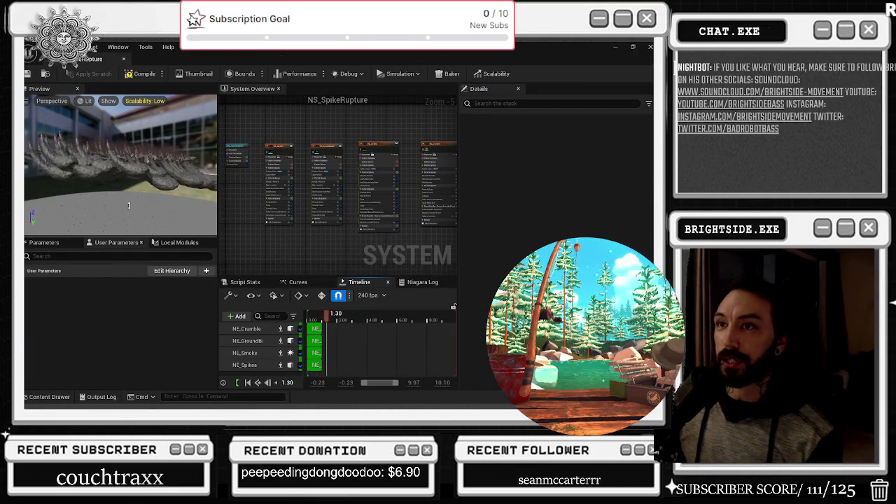
scroll(107, 136, "down", 5)
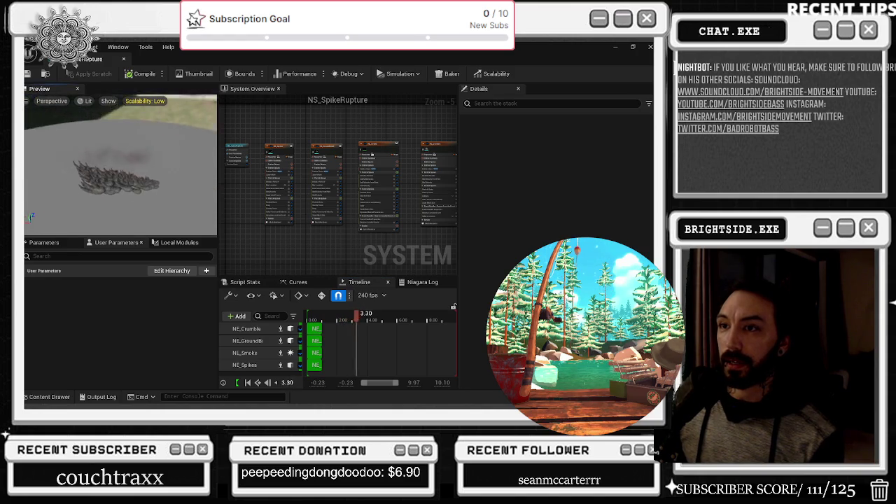
left_click_drag(107, 136, 103, 172)
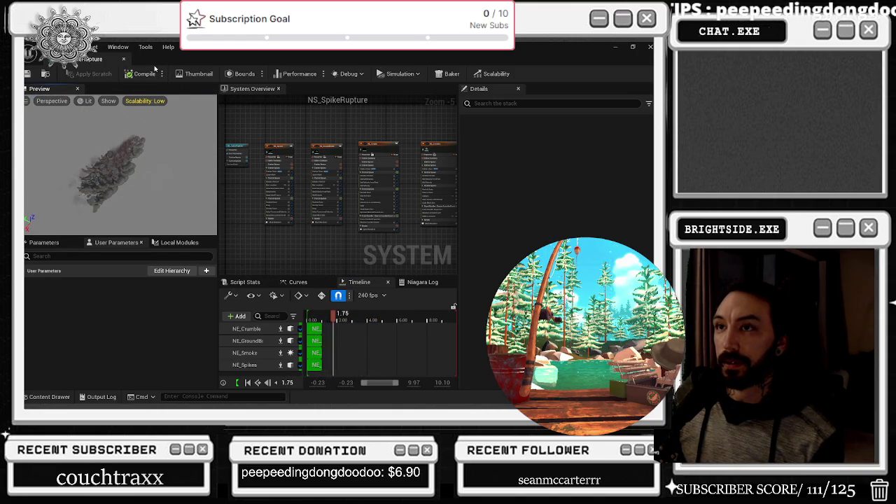
left_click(124, 59)
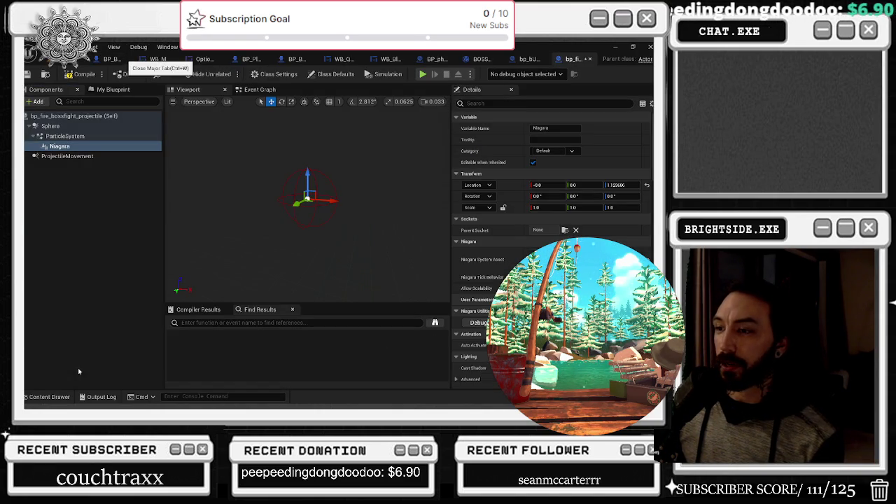
- Open NS_Twister from MagicSpells/Earth/FX in the Niagara editor and recompile it
left_click(49, 397)
double_click(221, 317)
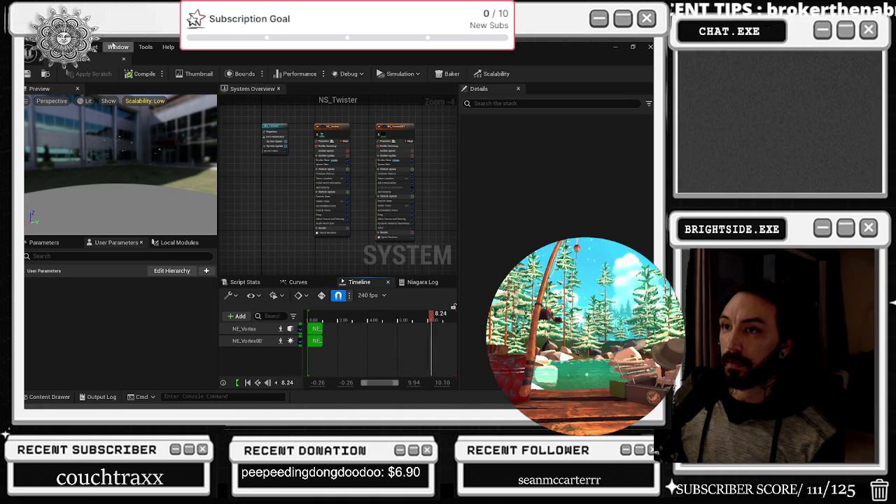
key("ctrl+s")
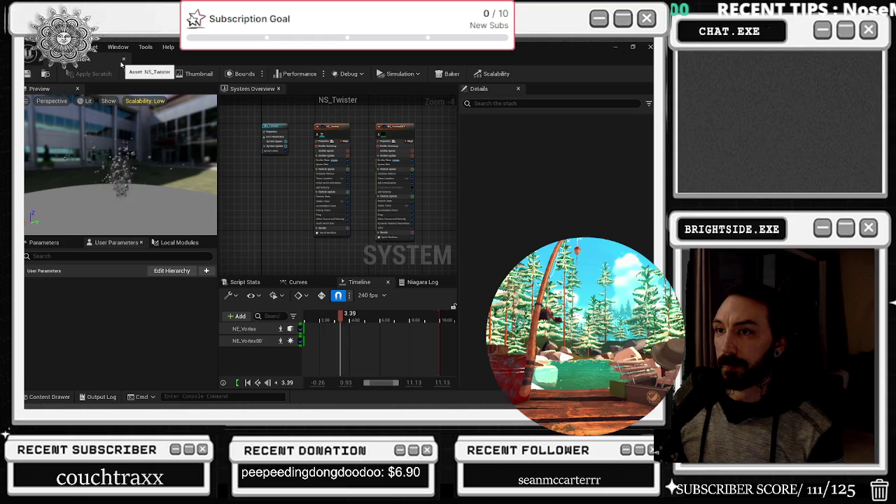
- Search the NE_Vortex and NE_Vortex001 emitter settings for 'CAST SHAD' to find Cast Shadow
left_click(321, 133)
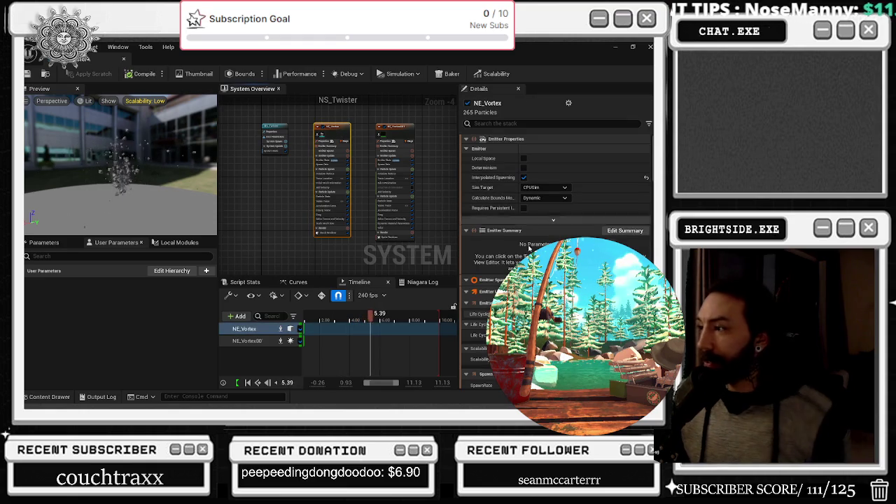
left_click(512, 126)
type("CAST")
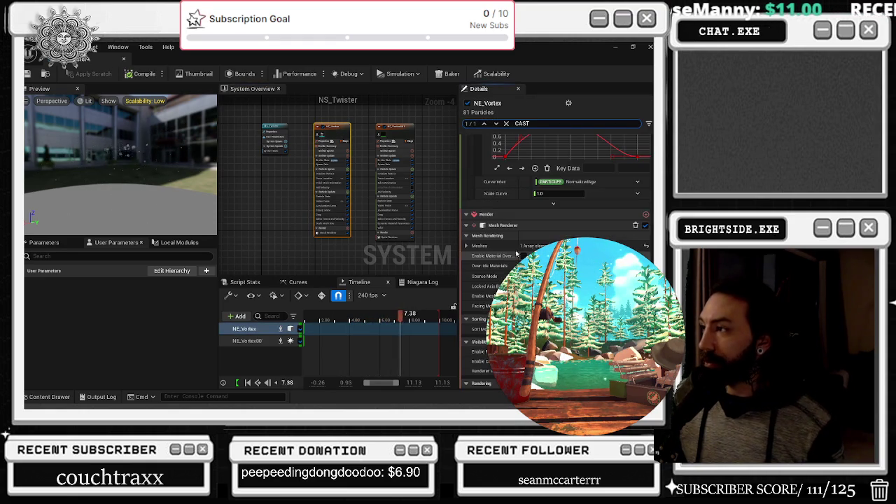
type(" SG")
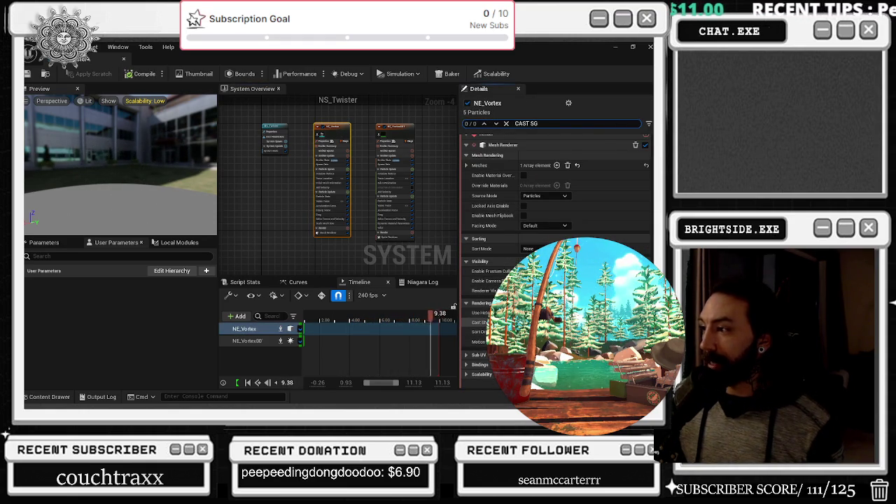
left_click(397, 132)
left_click(553, 123)
type("CAST SHAD")
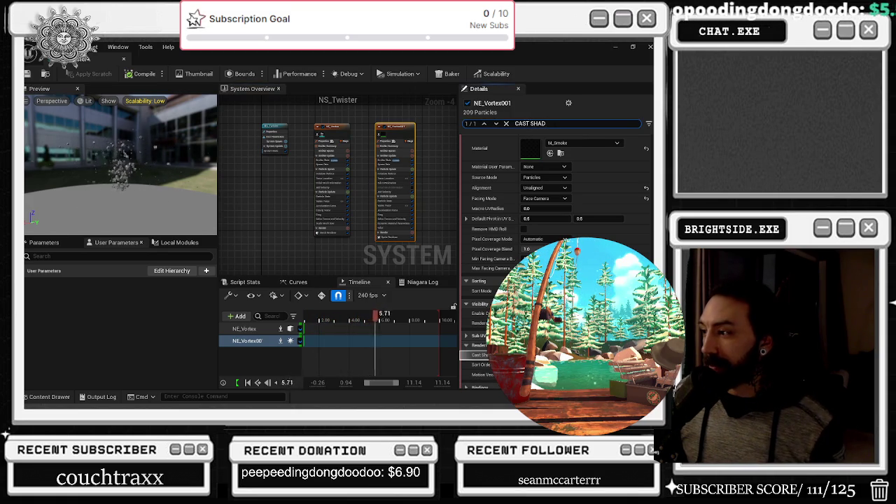
- Review the system and NE_Vortex properties, save NS_Twister, and close its editor
left_click(273, 127)
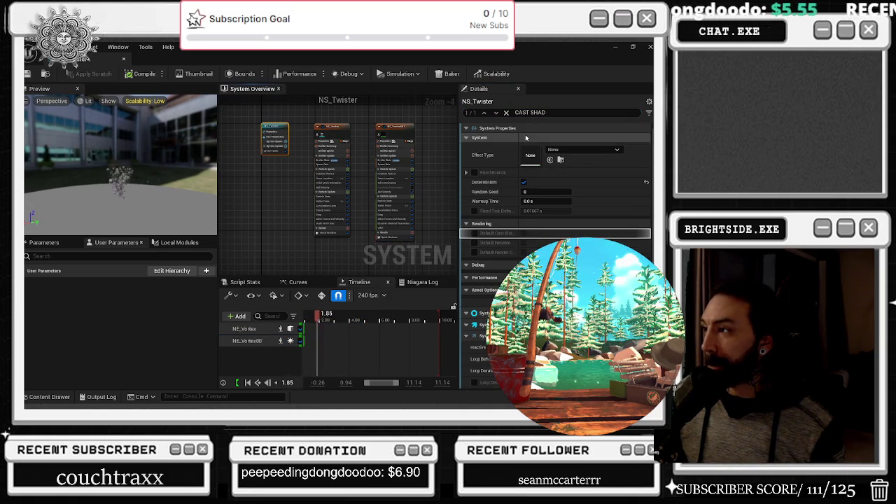
left_click(341, 133)
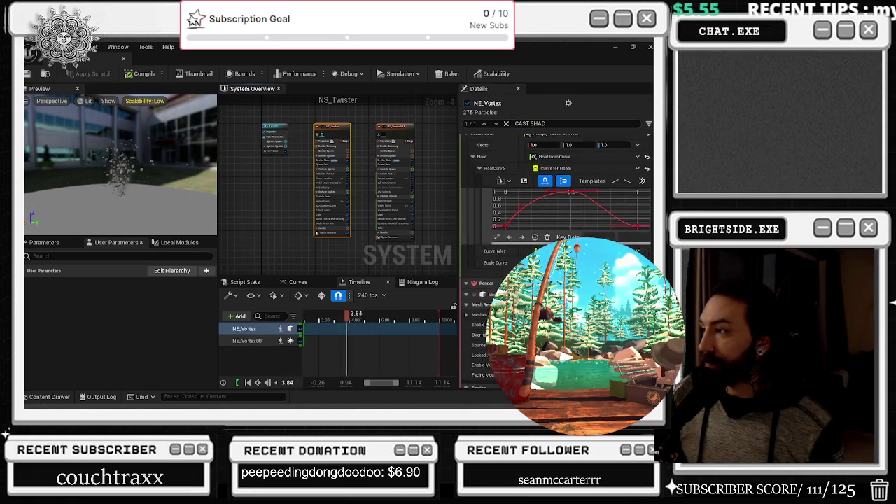
scroll(650, 213, "down", 5)
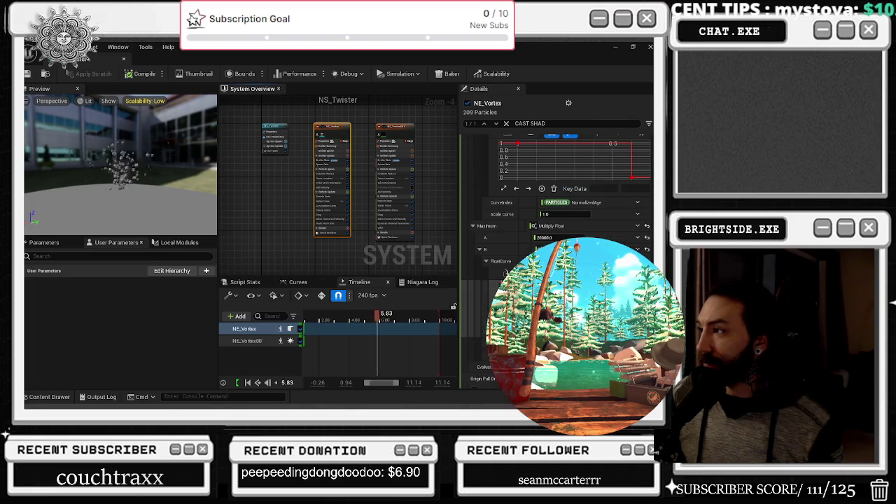
scroll(644, 210, "up", 10)
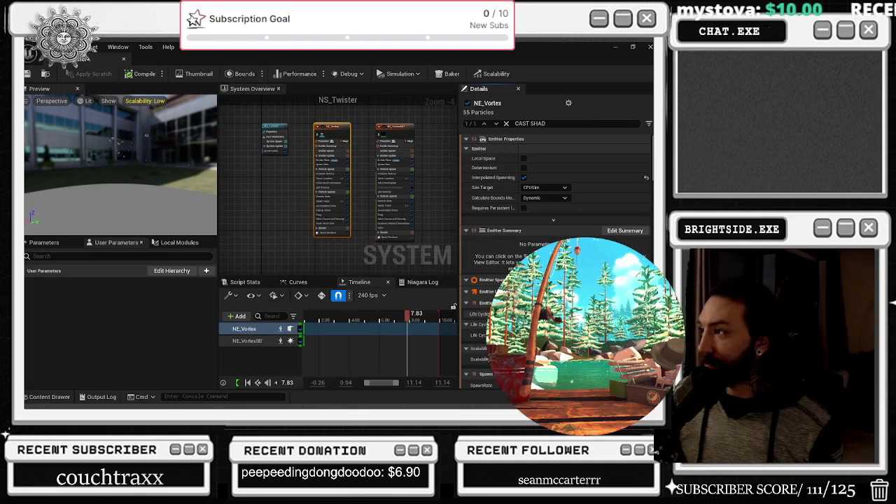
key("ctrl+s")
left_click(123, 61)
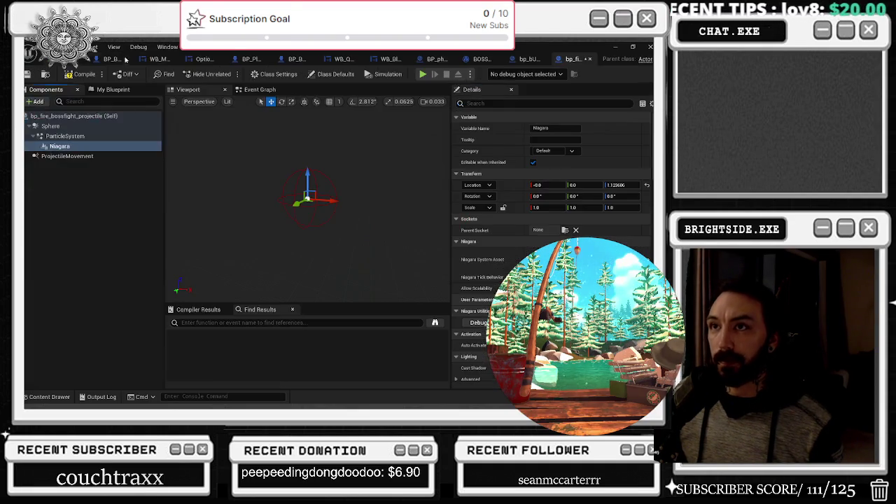
- Check the projectile Niagara component's Cast Shadow setting, clear the search, and open MagicSpells/Earth/FX
left_click(533, 105)
type("CSAT")
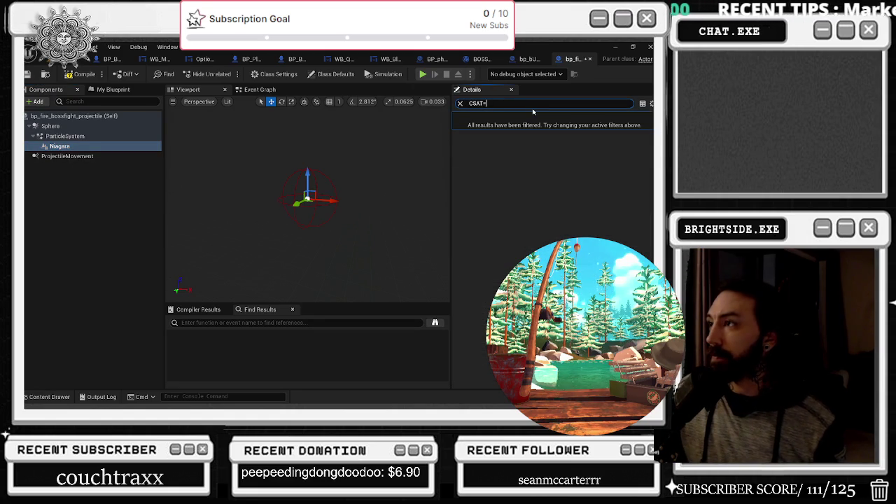
type("ST")
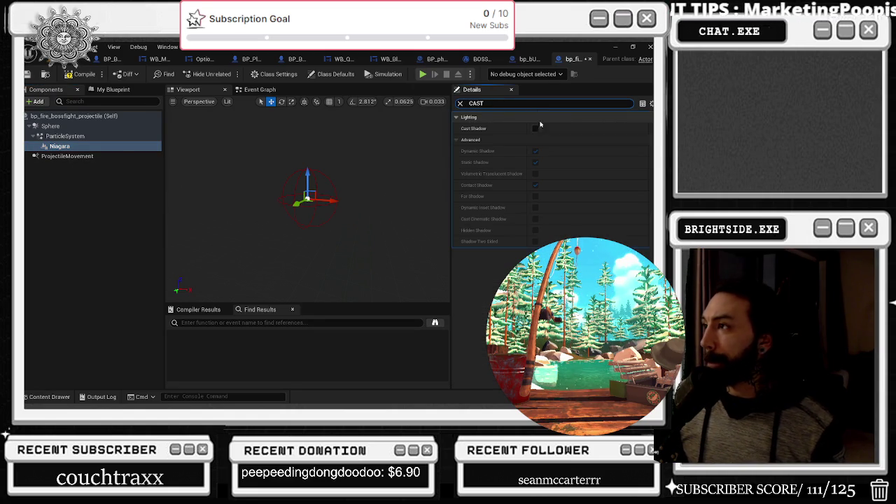
left_click(65, 136)
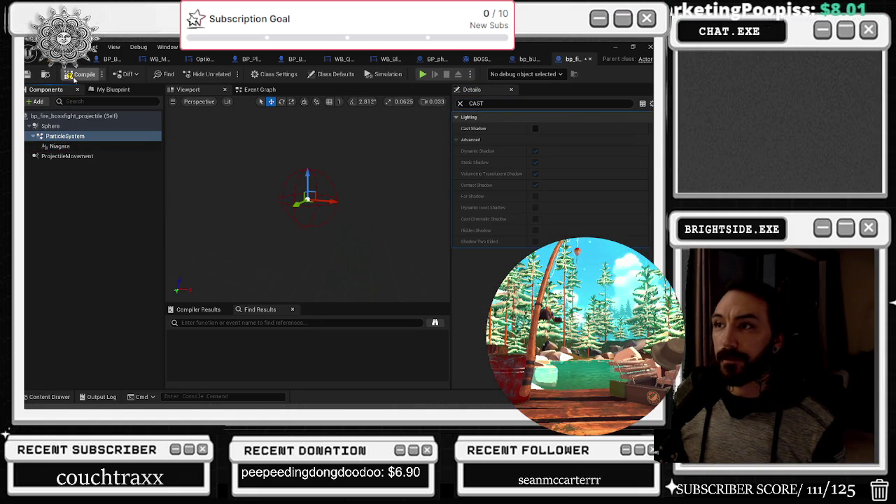
left_click(63, 146)
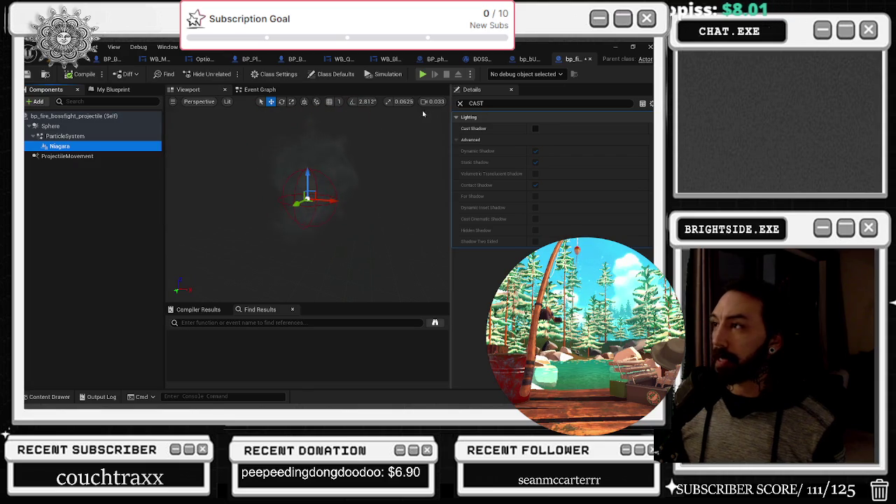
left_click(460, 104)
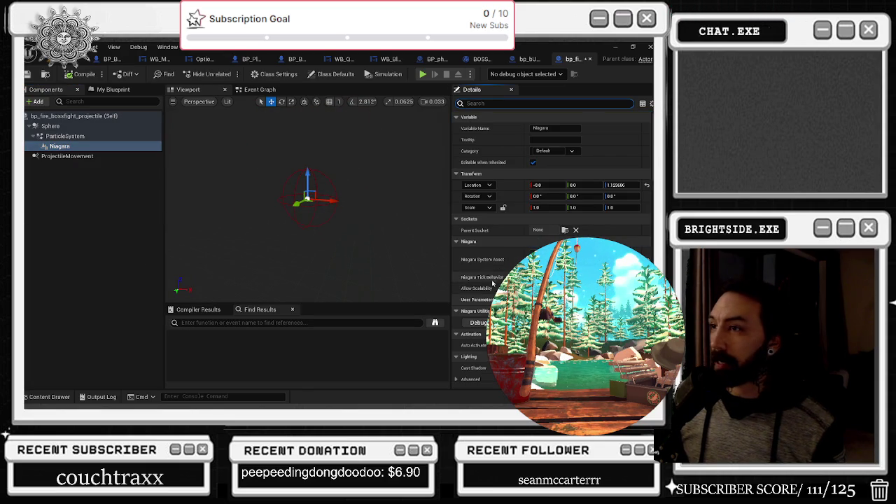
left_click(47, 397)
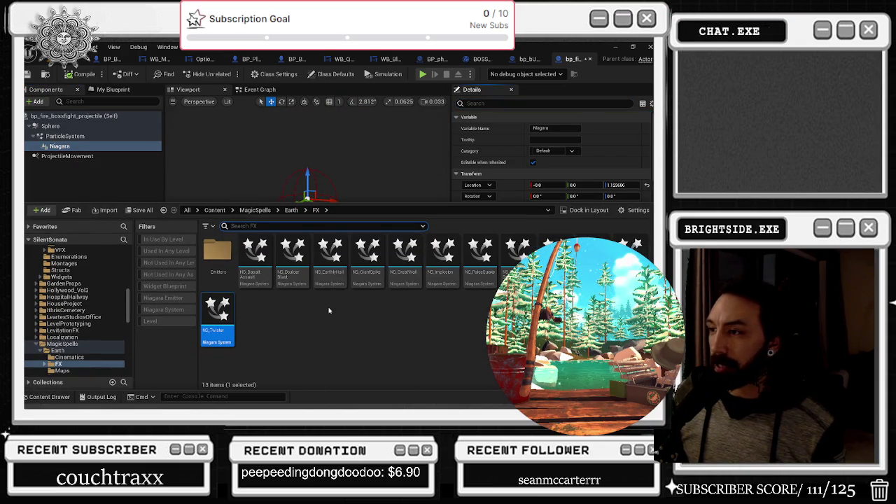
- Preview NS_EarthlyHail and NS_BoulderBlast, returning to the fire projectile Blueprint after each
left_click(325, 273)
double_click(324, 273)
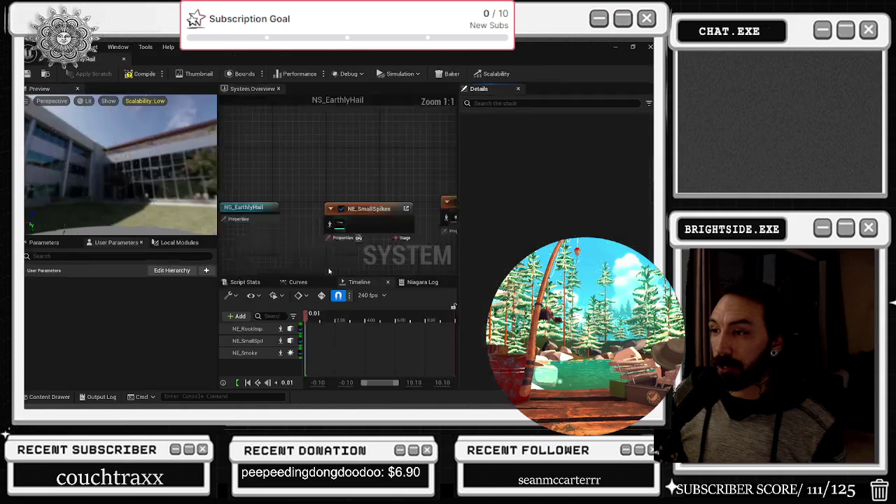
left_click(135, 73)
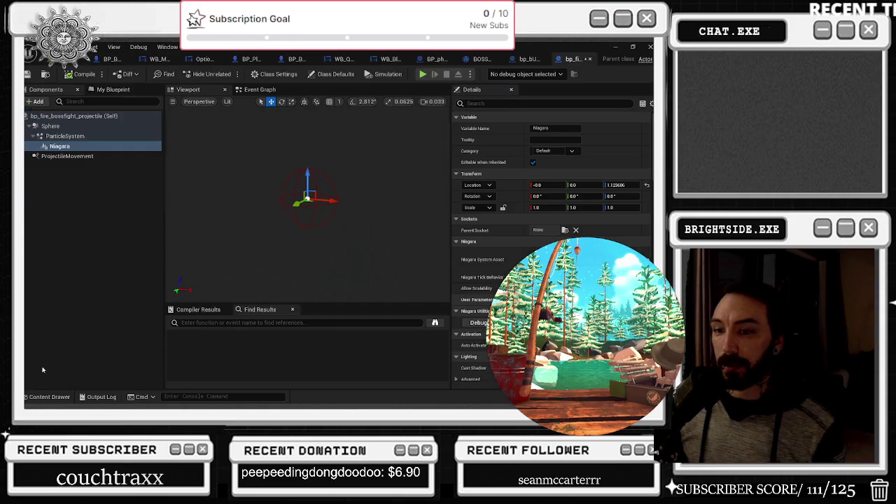
left_click(60, 146)
left_click(46, 397)
double_click(292, 258)
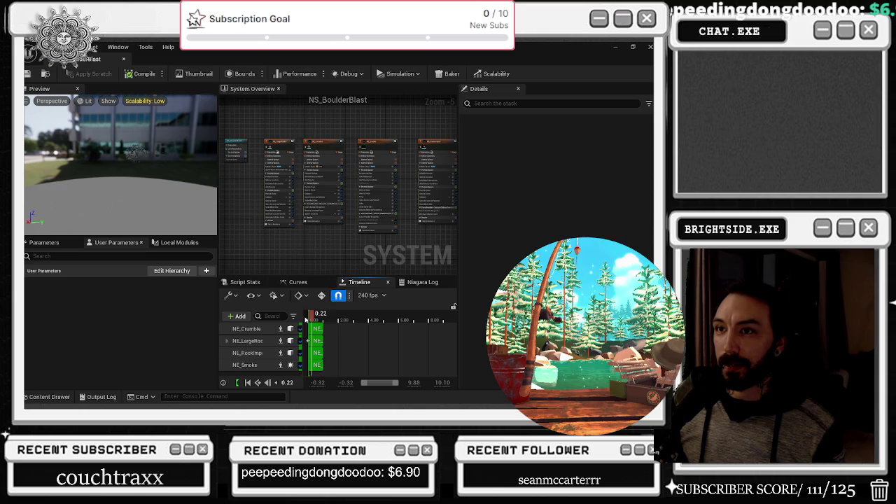
left_click(120, 60)
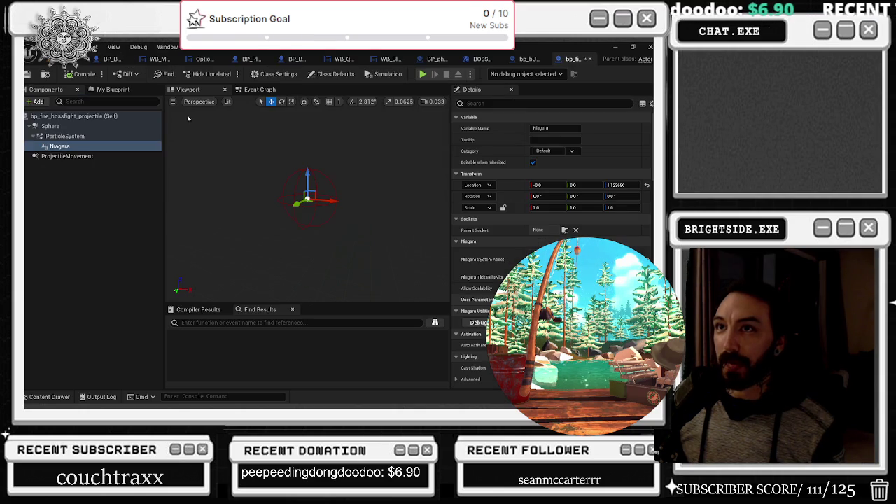
- Preview the fire effect in the Blueprint viewport, orbiting around the projectile's Niagara component
left_click(591, 234)
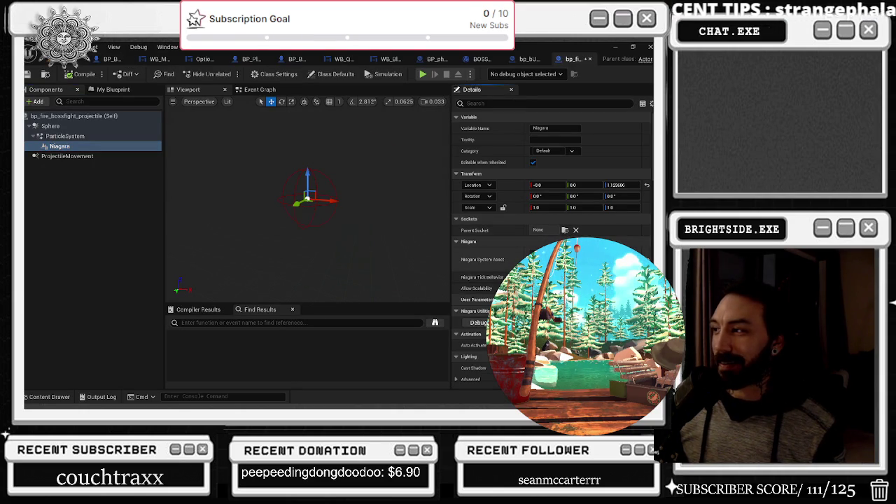
mouse_move(420, 198)
left_mouse_down()
mouse_move(372, 199)
mouse_move(399, 195)
left_mouse_up()
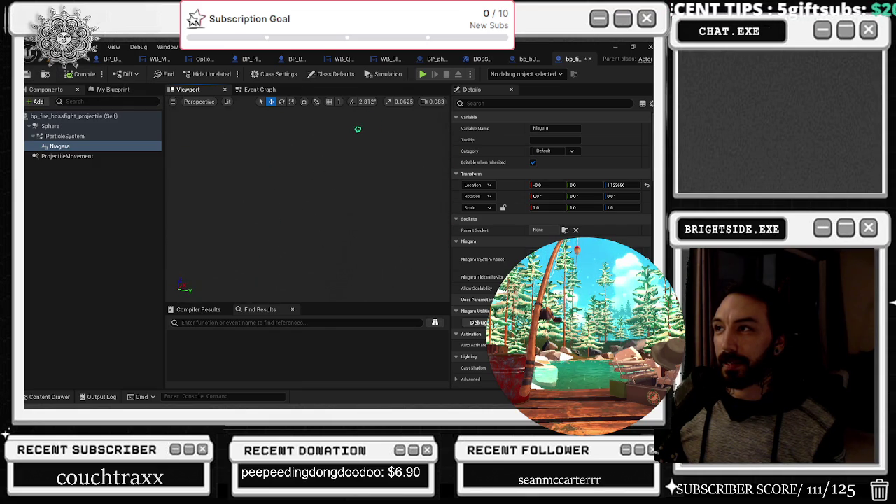
left_click_drag(300, 171, 287, 171)
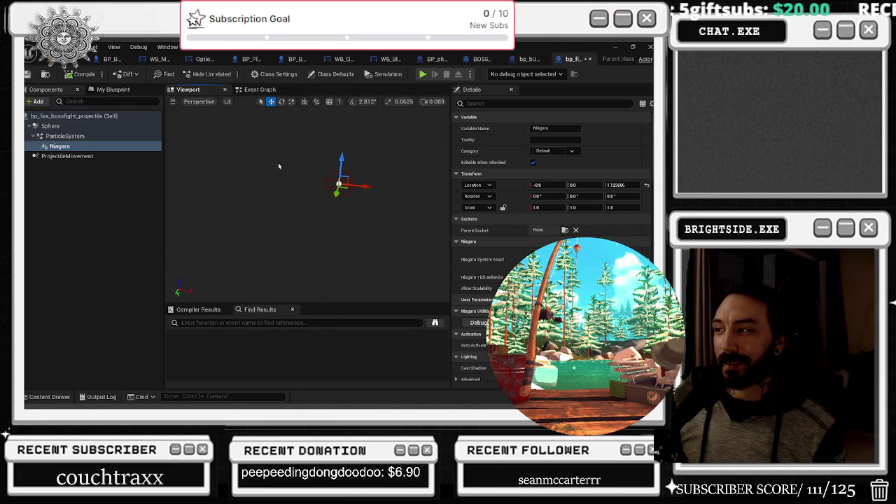
left_click(59, 146)
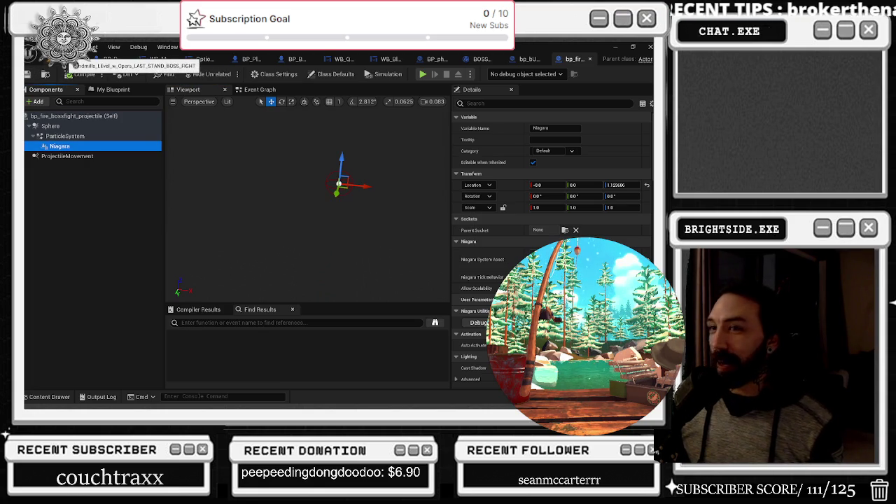
- Briefly switch to the music video browser window, then return to the level editor
key("alt+Tab")
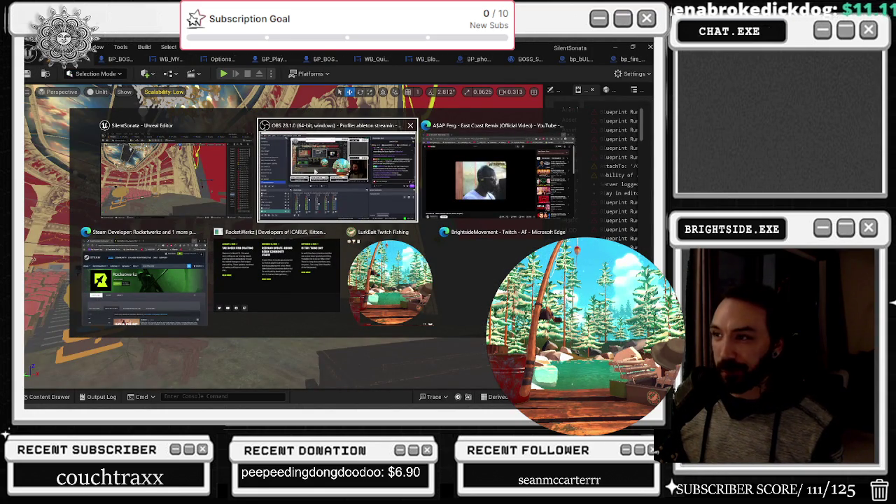
left_click(465, 168)
key("alt+Tab")
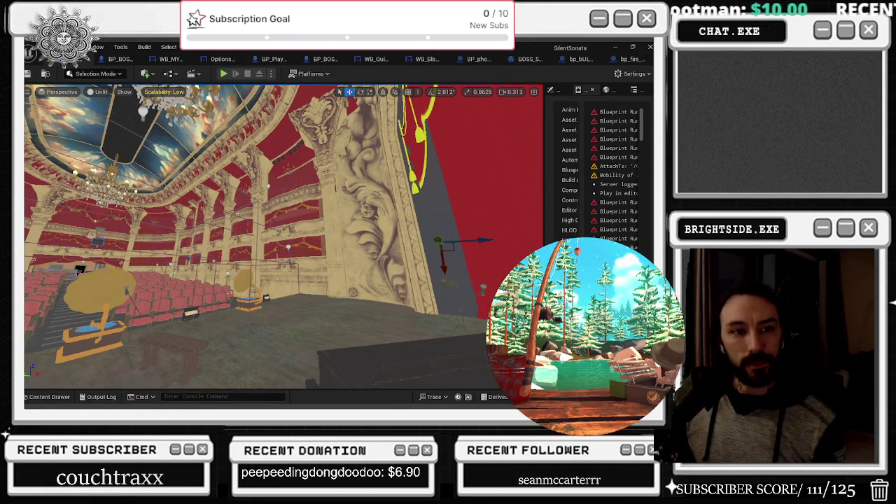
- Select a carved wall column, check the Scalability settings, then bring the Discord window over the editor
left_click(382, 203)
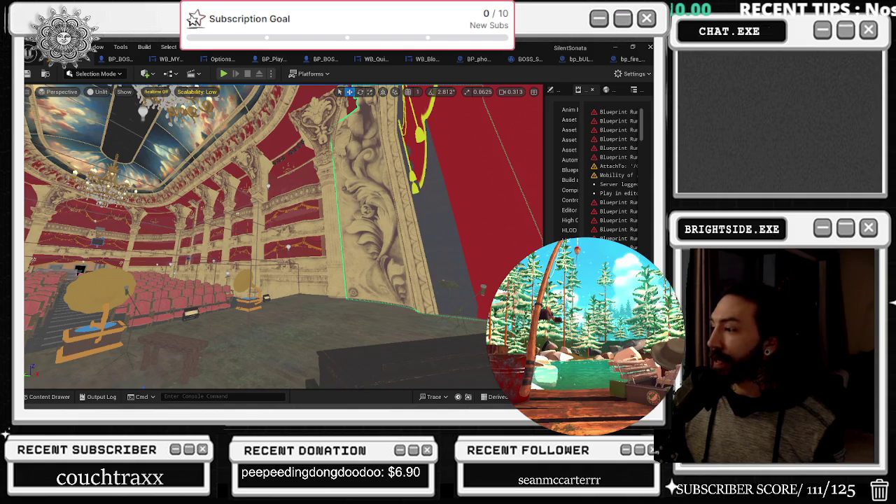
left_click(196, 92)
left_click(196, 91)
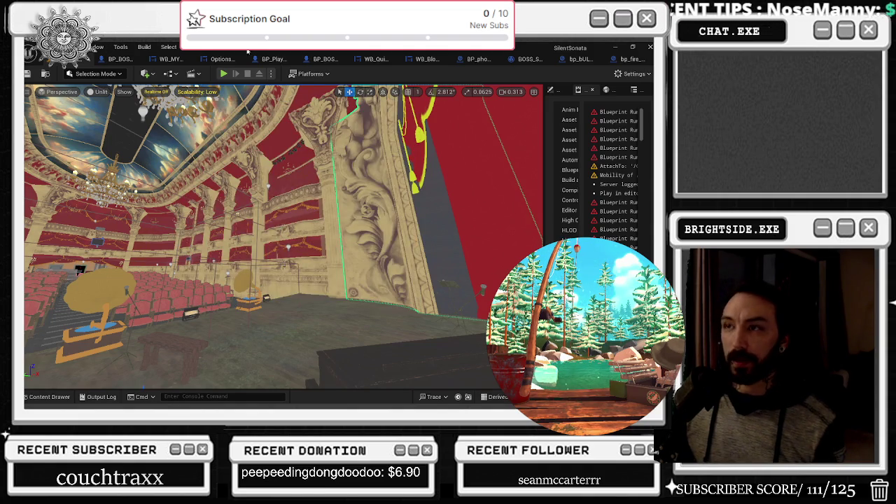
left_click(196, 91)
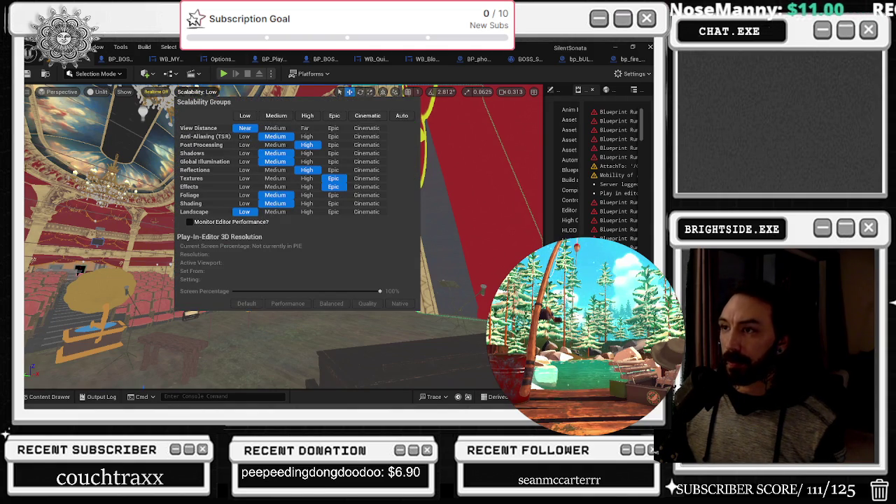
left_click(196, 92)
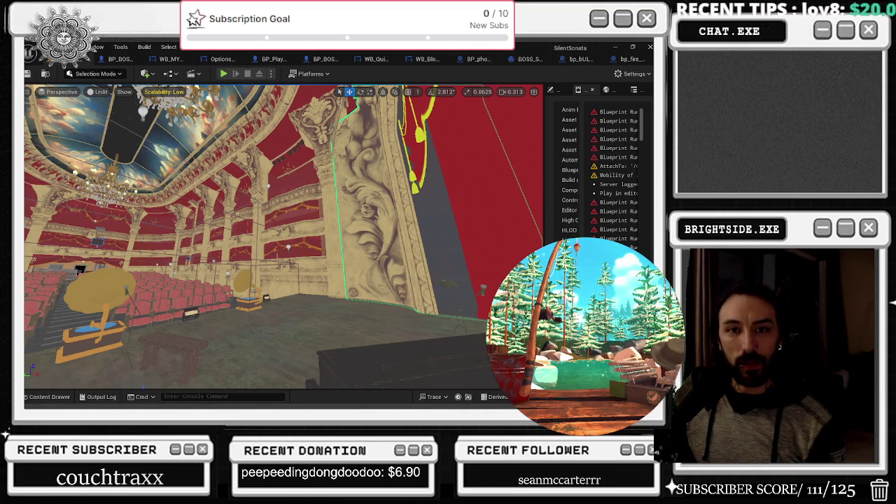
key("alt+Tab")
left_click_drag(502, 137, 456, 127)
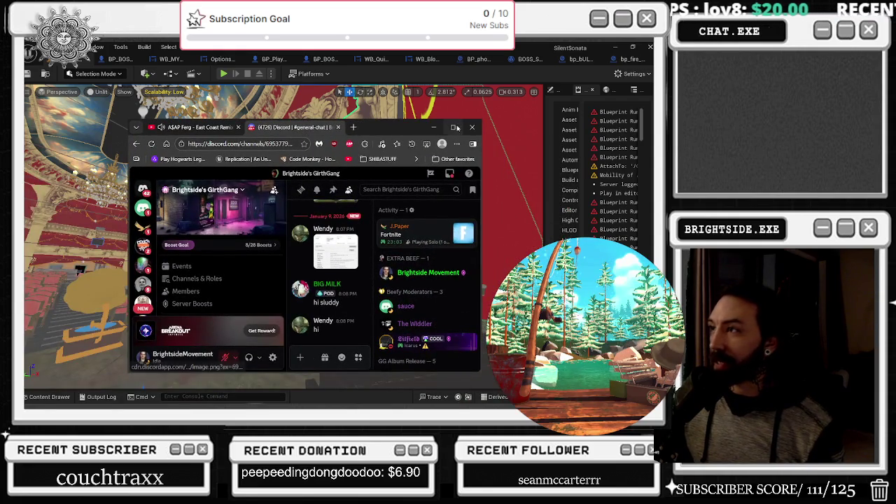
- Maximize the Discord window at 110% zoom to read the general chat, then return to Unreal
left_click(453, 127)
key("ctrl+plus")
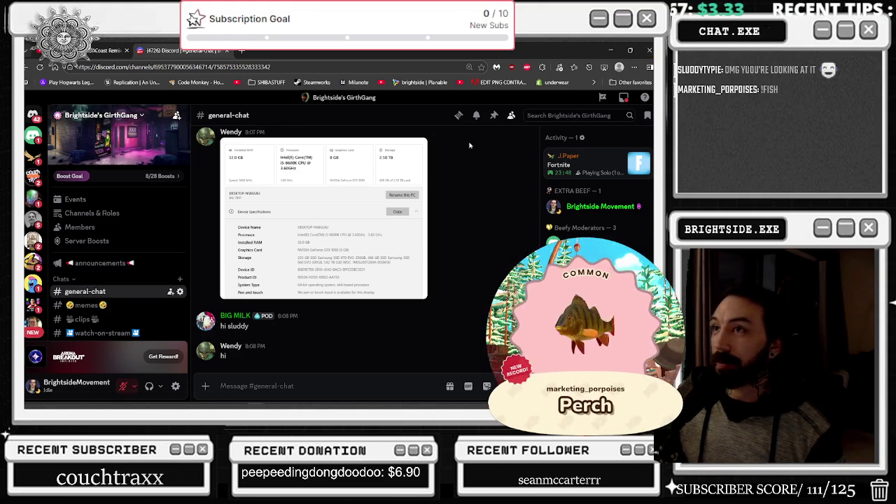
key("alt+Tab")
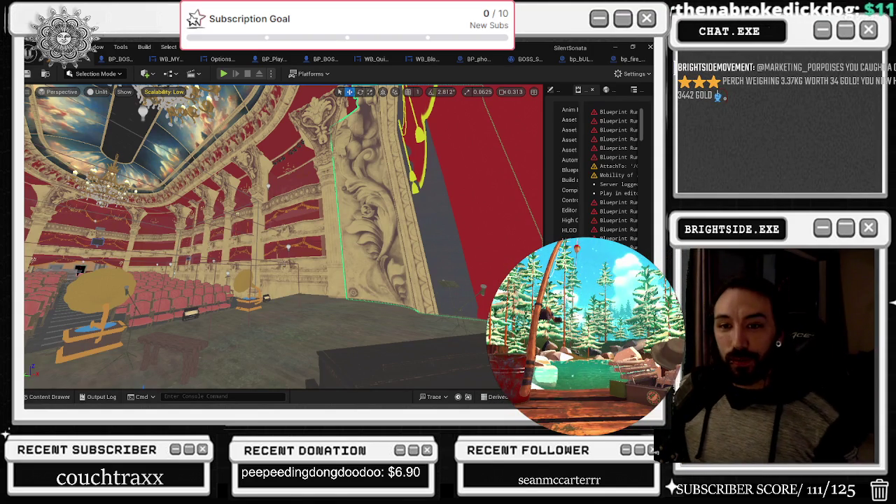
- Jump the viewport to camera bookmark 1 facing the auditorium and start Play In Editor
key("1")
scroll(318, 378, "down", 2)
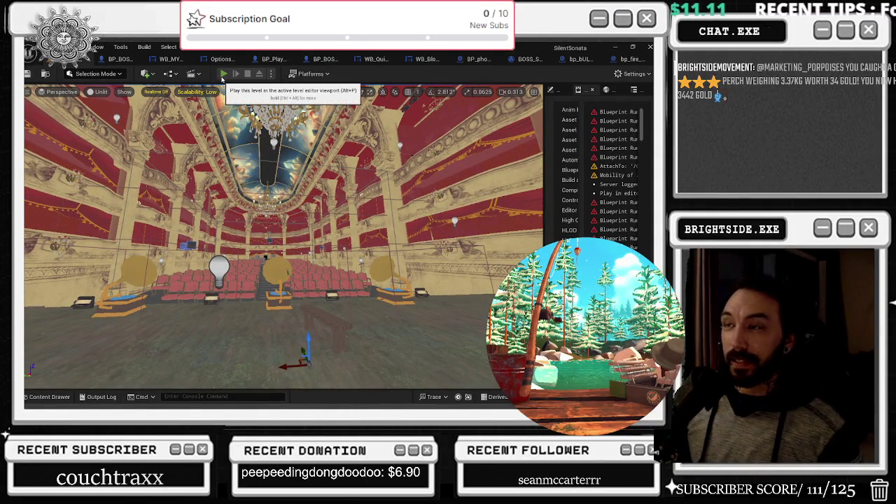
left_click(223, 75)
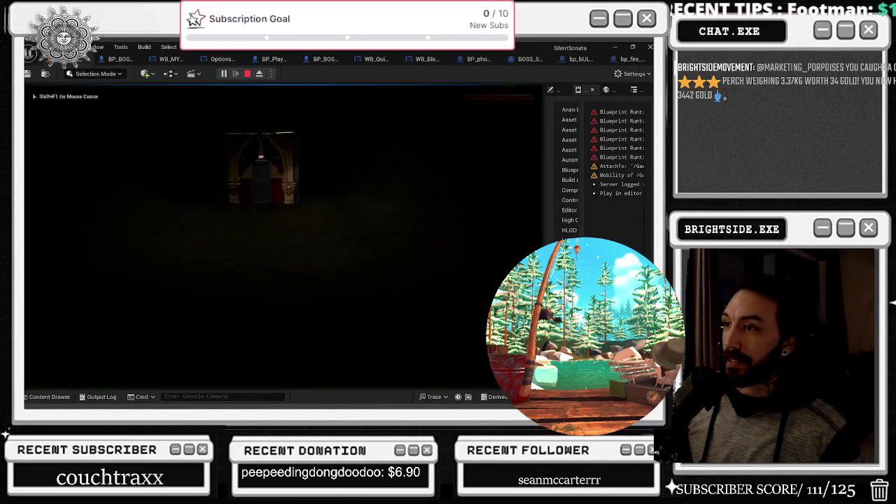
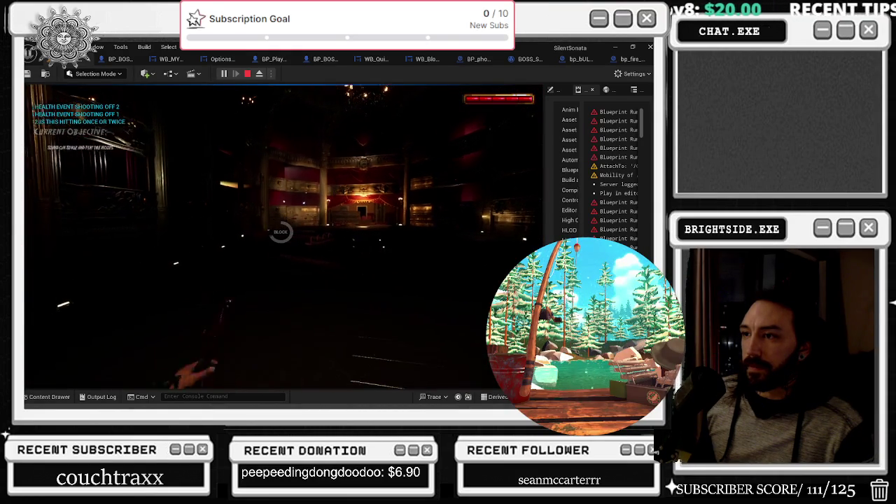
- Shoot once to fire the health event, then end the opera-house playtest
left_click(283, 238)
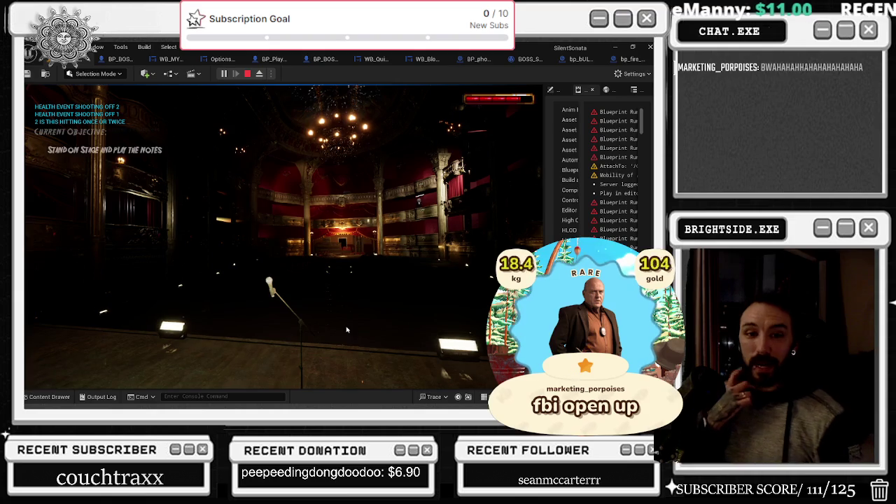
key("Escape")
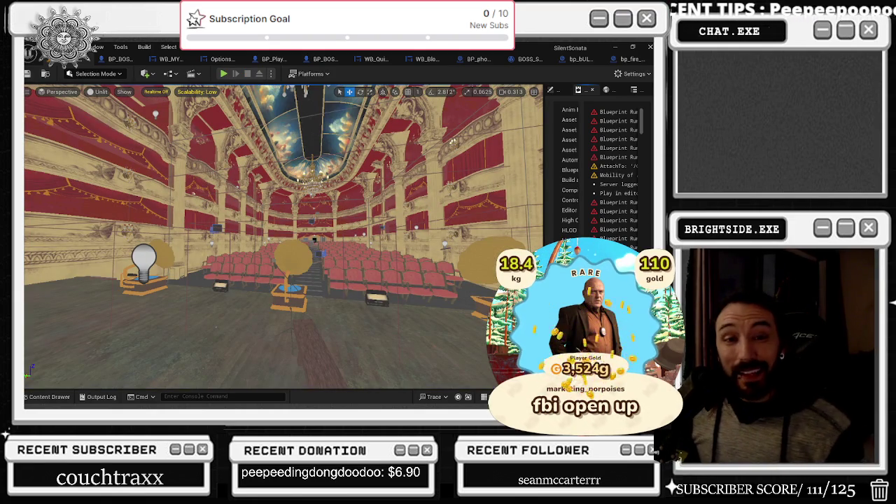
- Switch between open windows with the Alt+Tab window switcher
key("alt+Tab")
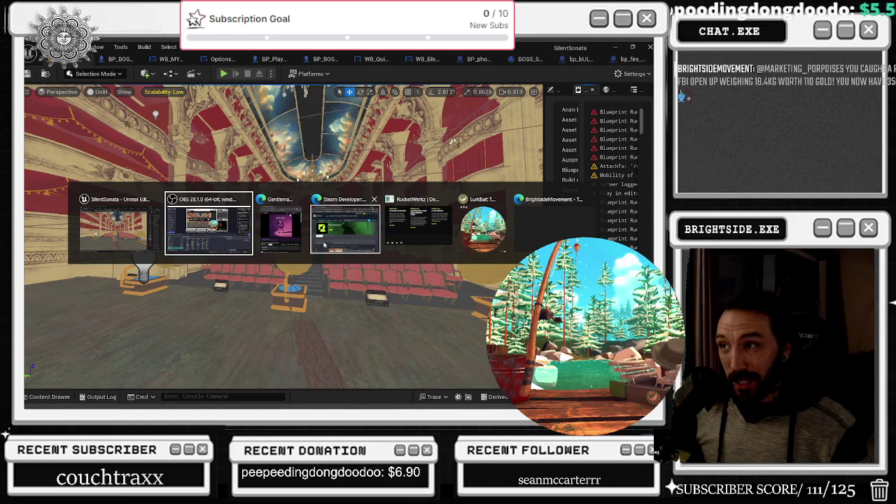
left_click(278, 240)
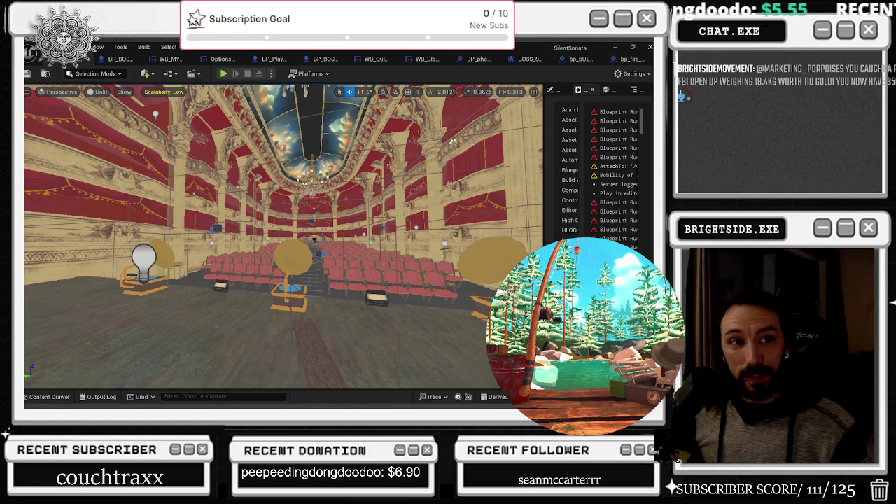
key("alt+Tab")
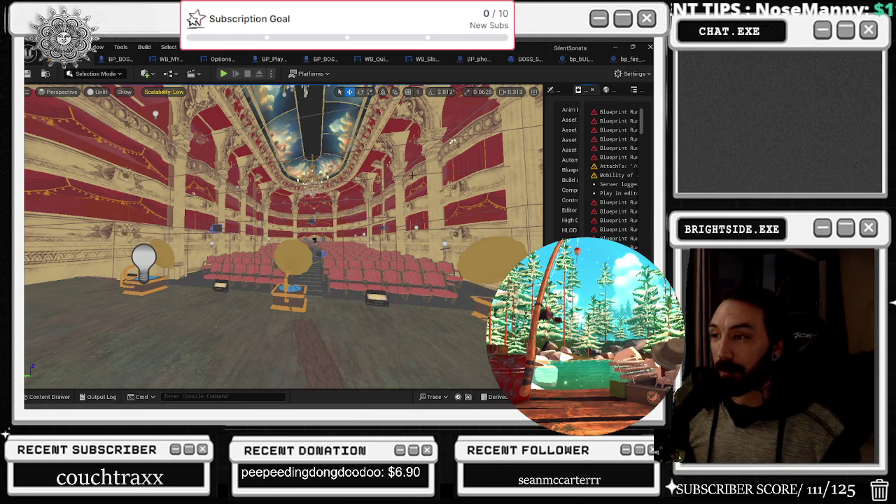
- Raise the view above the theatre seats and open the left phonograph's Blueprint
key("e")
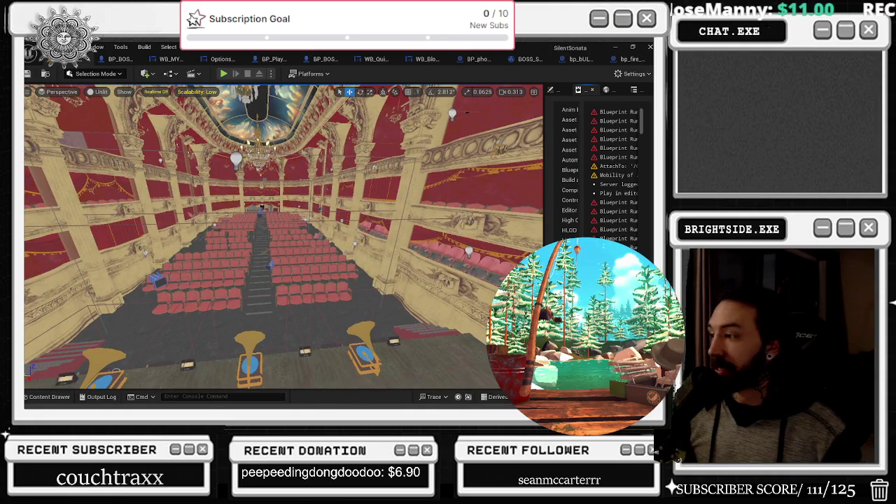
key("e")
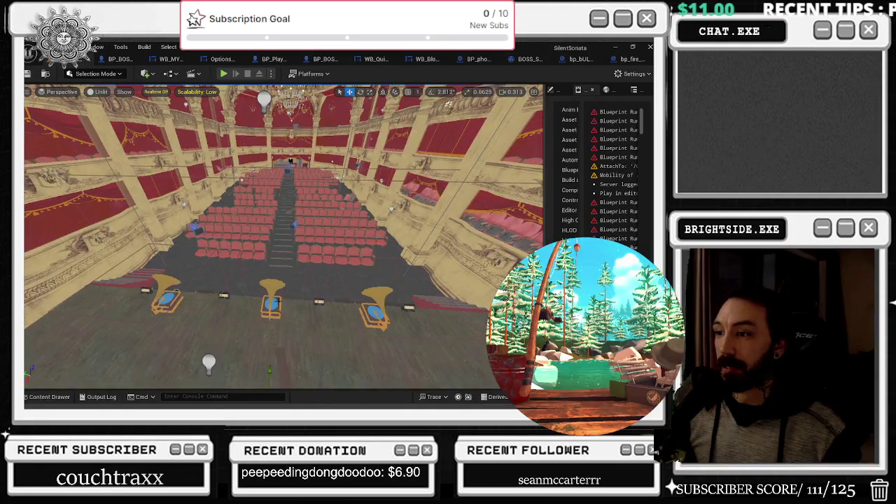
left_click(166, 298)
key("ctrl+e")
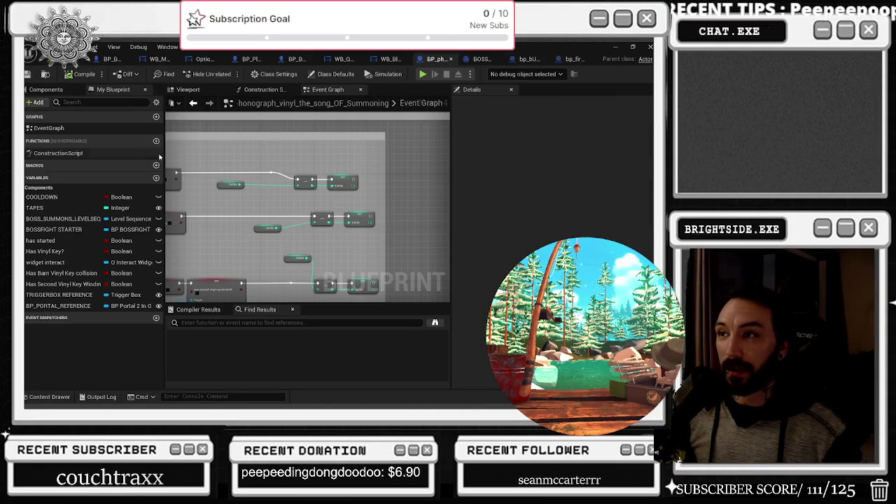
- Rearrange the TAPES getter nodes and their connected nodes in the Event Graph
mouse_move(303, 166)
left_mouse_down()
mouse_move(364, 191)
mouse_move(349, 176)
left_mouse_up()
left_click_drag(231, 185, 271, 188)
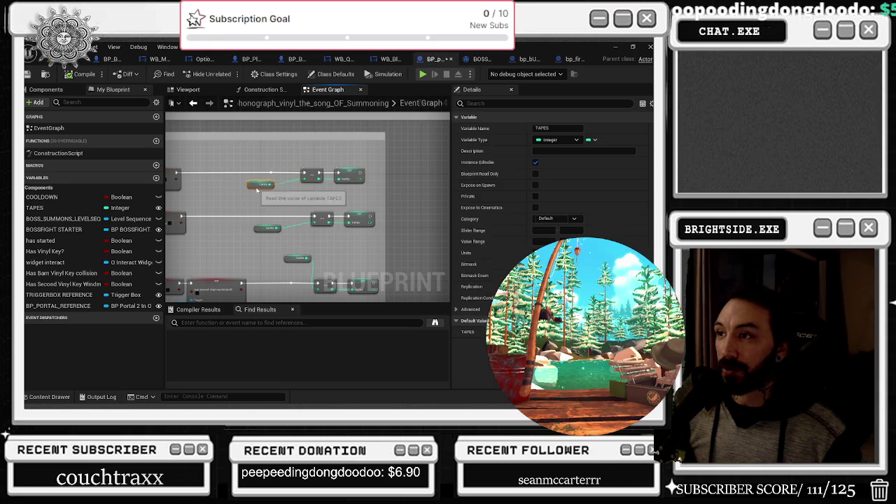
left_click_drag(297, 257, 293, 294)
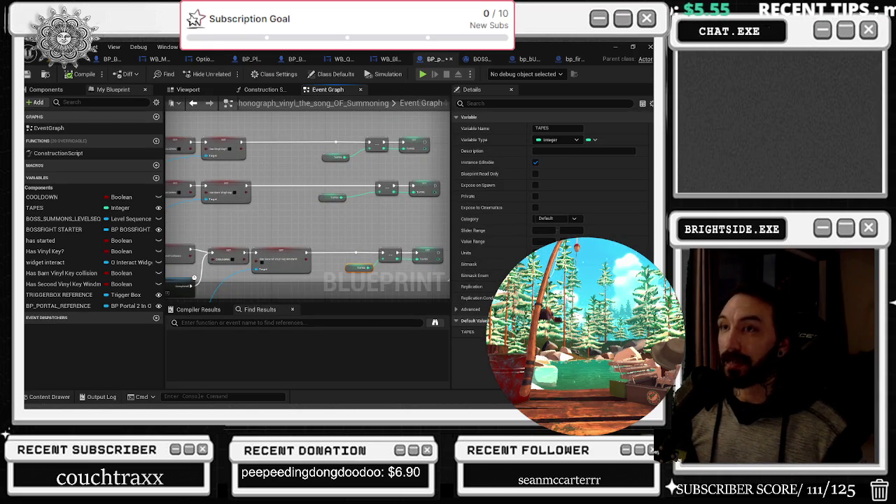
- Check the auditorium, then select the Set Has Second Vinyl Key node and its followers
left_click(70, 59)
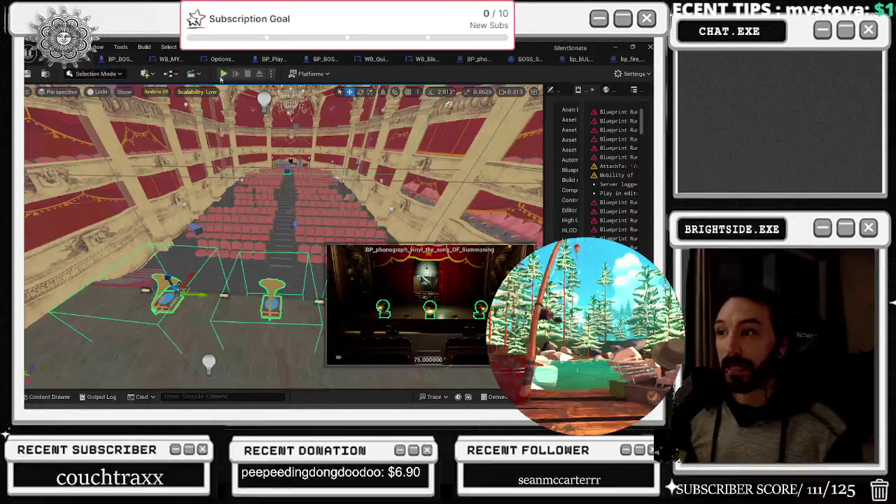
left_click_drag(224, 133, 213, 139)
left_click(479, 59)
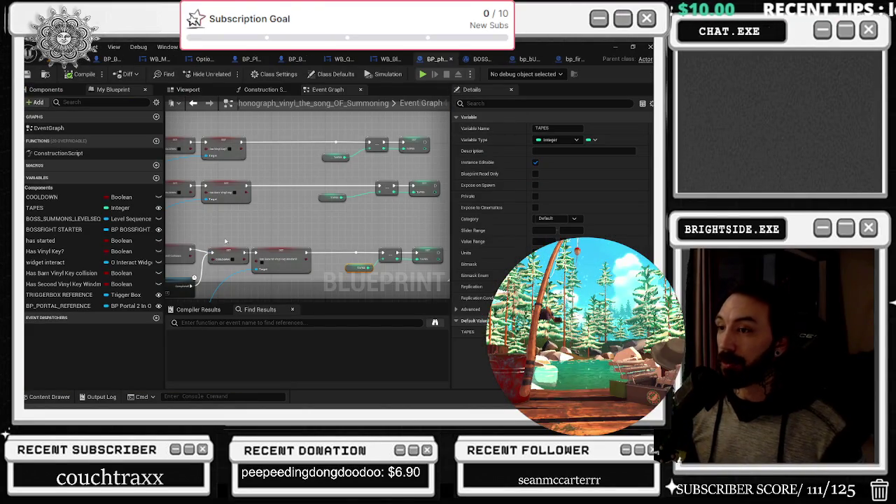
left_click(285, 255)
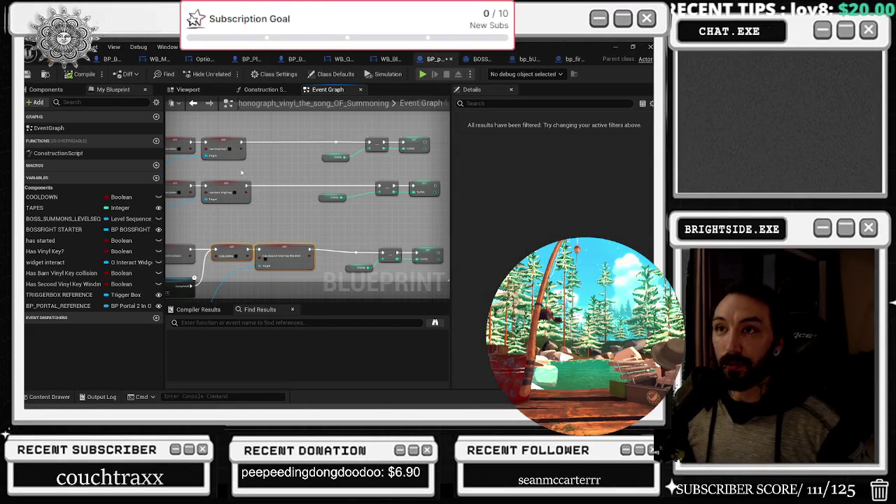
left_click_drag(308, 264, 384, 243)
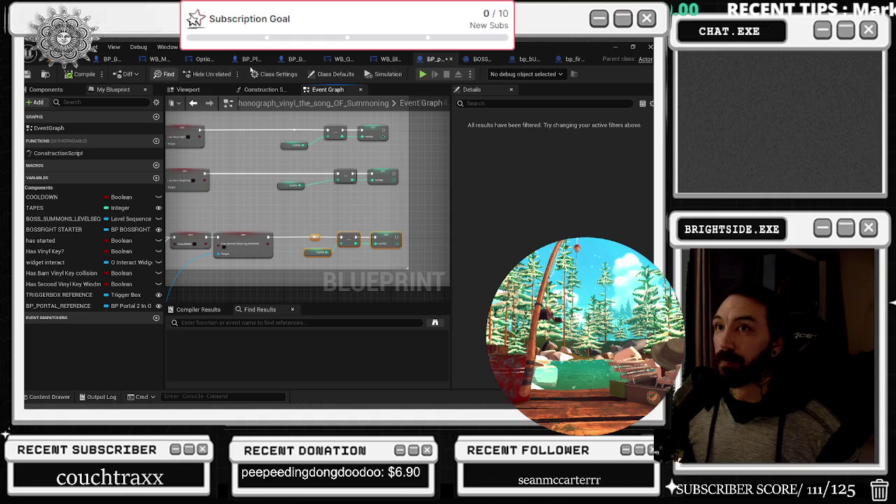
left_click(476, 59)
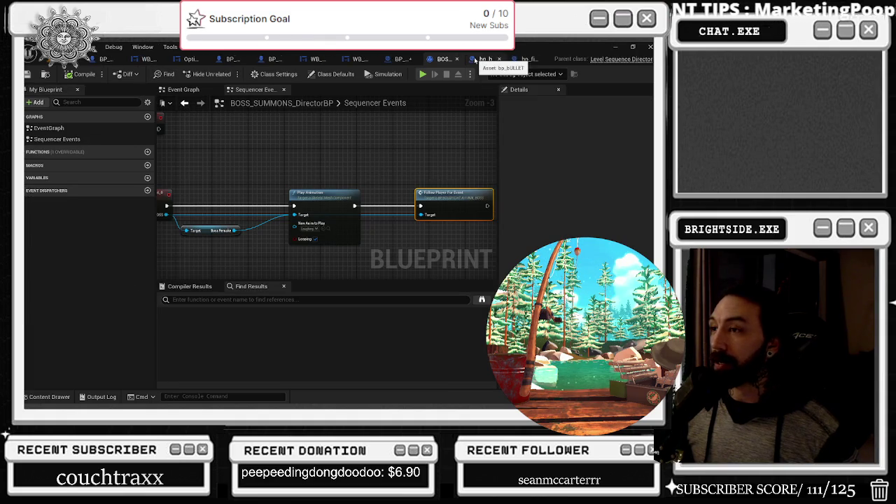
- Save the phonograph blueprint with Ctrl+S, then switch to the bp_BULLET graph
mouse_move(223, 221)
left_mouse_down()
mouse_move(168, 231)
mouse_move(280, 231)
left_mouse_up()
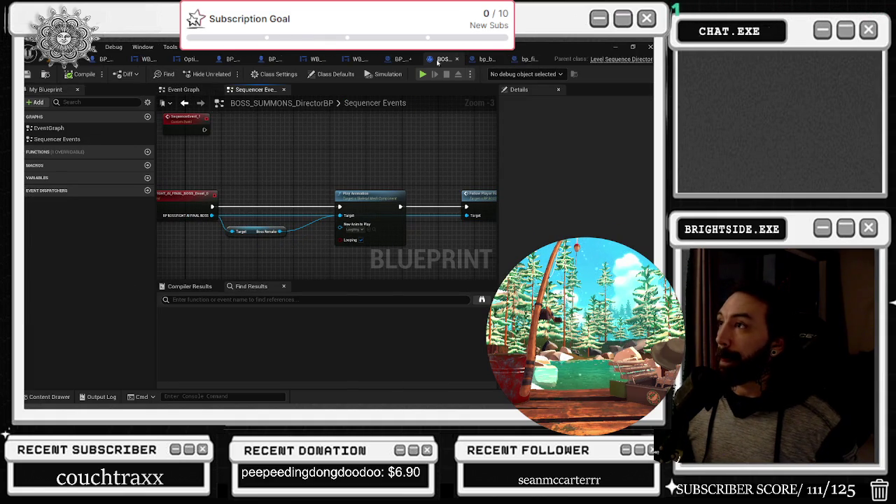
left_click(469, 63)
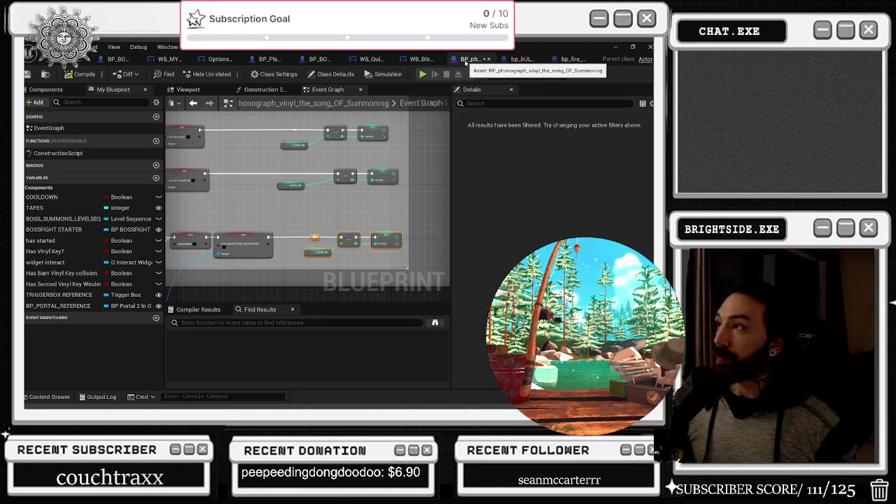
key("ctrl+s")
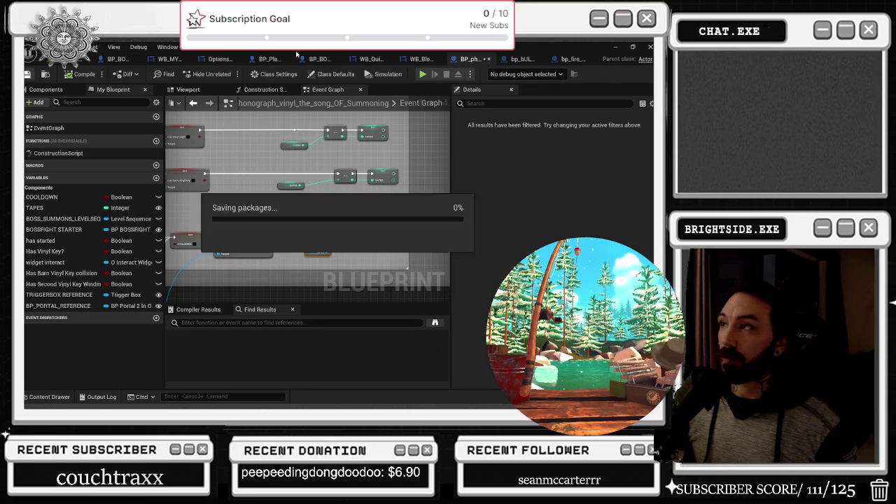
left_click(522, 59)
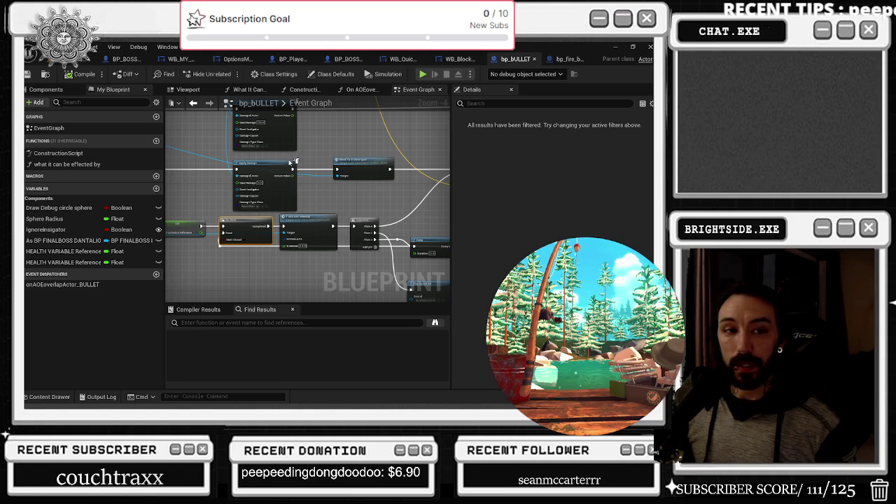
- Show the bp_fire_bossfight_projectile blueprint, then open the NS_BoulderBlast Niagara system
left_click(566, 61)
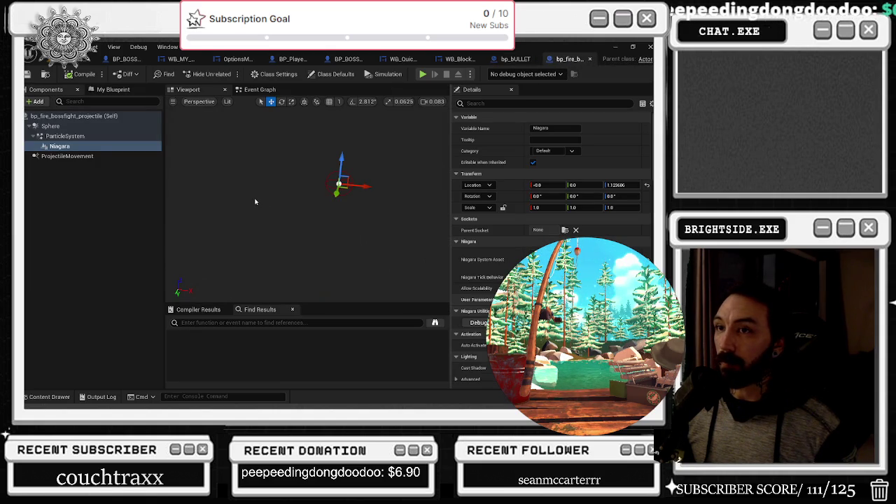
double_click(542, 260)
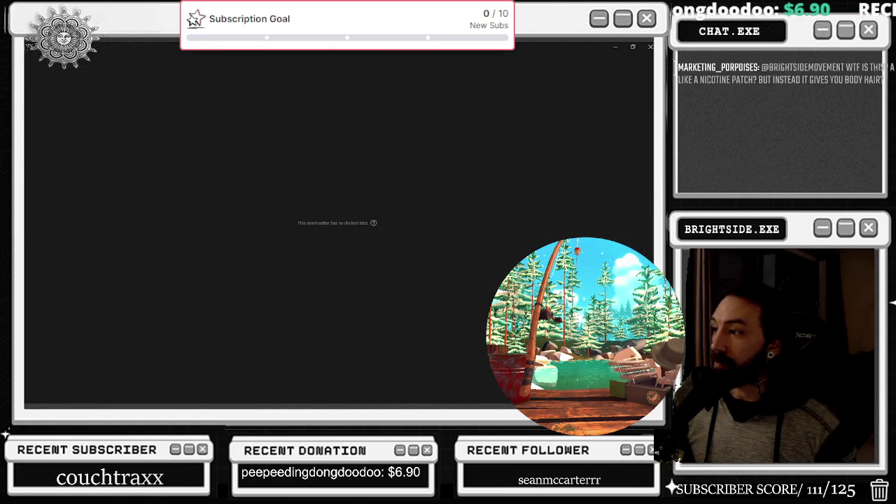